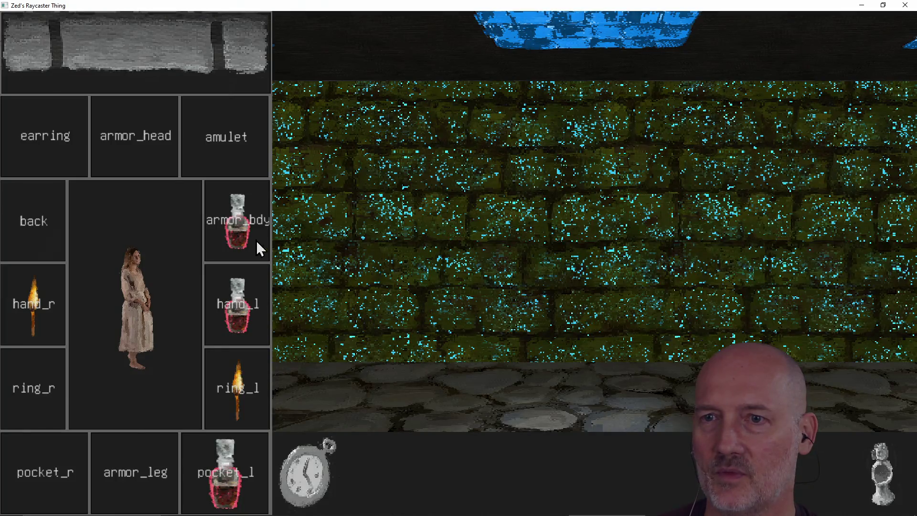
Drag potions between slots until armor_bdy holds the torch and ring_l holds a potion
{"action": "mouse_move", "coordinate": [236, 231]}
{"action": "left_mouse_down"}
{"action": "mouse_move", "coordinate": [305, 256]}
{"action": "mouse_move", "coordinate": [508, 225]}
{"action": "mouse_move", "coordinate": [480, 253]}
{"action": "mouse_move", "coordinate": [544, 281]}
{"action": "mouse_move", "coordinate": [606, 367]}
{"action": "mouse_move", "coordinate": [253, 267]}
{"action": "mouse_move", "coordinate": [296, 237]}
{"action": "mouse_move", "coordinate": [242, 230]}
{"action": "mouse_move", "coordinate": [477, 294]}
{"action": "mouse_move", "coordinate": [588, 345]}
{"action": "mouse_move", "coordinate": [585, 359]}
{"action": "mouse_move", "coordinate": [274, 281]}
{"action": "mouse_move", "coordinate": [234, 235]}
{"action": "mouse_move", "coordinate": [239, 397]}
{"action": "left_mouse_up"}
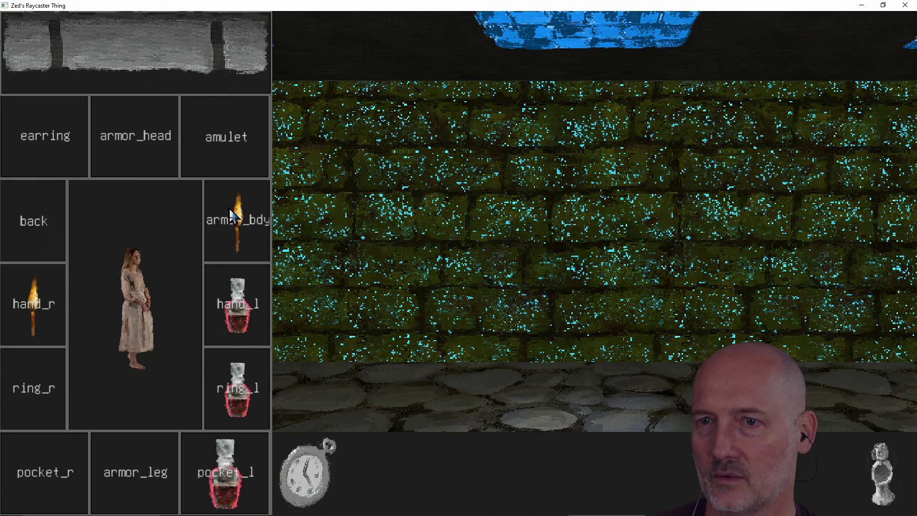
{"action": "mouse_move", "coordinate": [228, 320]}
{"action": "left_mouse_down"}
{"action": "mouse_move", "coordinate": [232, 220]}
{"action": "mouse_move", "coordinate": [234, 301]}
{"action": "mouse_move", "coordinate": [521, 282]}
{"action": "mouse_move", "coordinate": [566, 334]}
{"action": "mouse_move", "coordinate": [354, 348]}
{"action": "mouse_move", "coordinate": [262, 317]}
{"action": "left_mouse_up"}
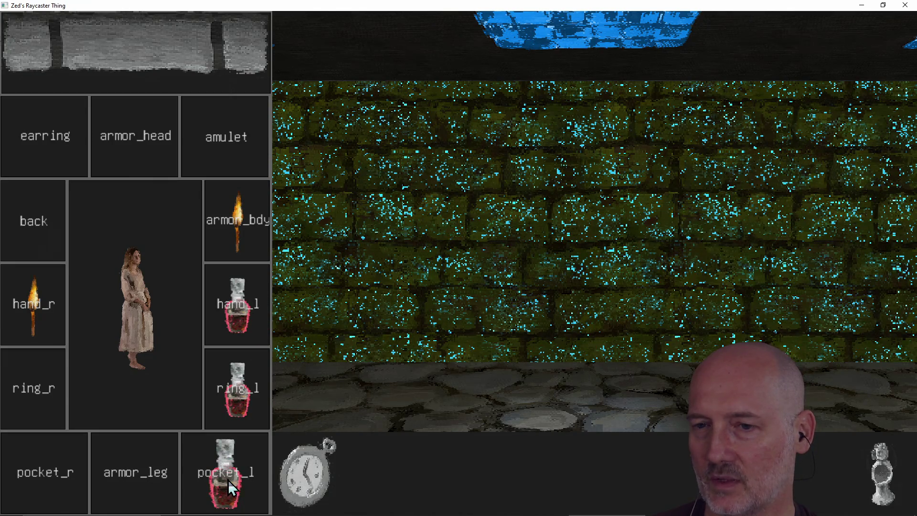
{"action": "mouse_move", "coordinate": [228, 479]}
{"action": "left_mouse_down"}
{"action": "mouse_move", "coordinate": [437, 369]}
{"action": "mouse_move", "coordinate": [616, 370]}
{"action": "mouse_move", "coordinate": [227, 475]}
{"action": "left_mouse_up"}
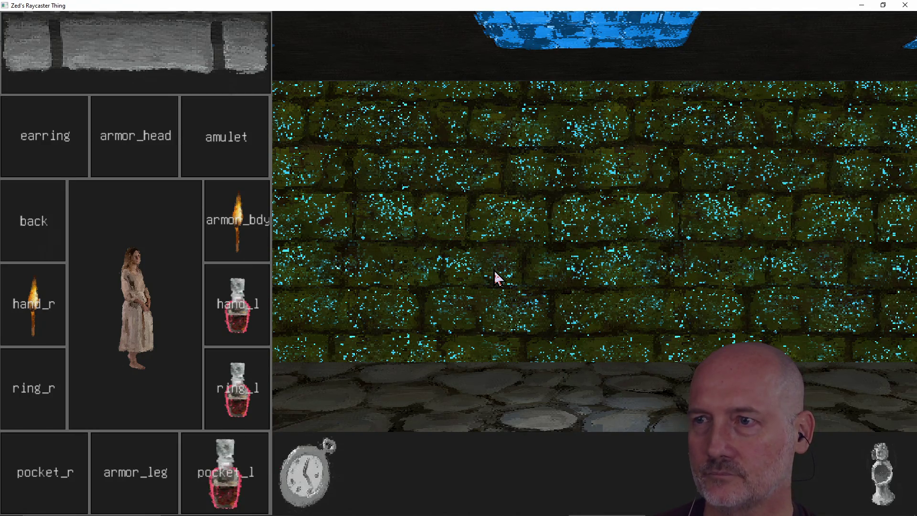
Turn and walk through the arched doorway and down the corridors to the long stone corridor
{"action": "key", "text": "a"}
{"action": "key", "text": "a"}
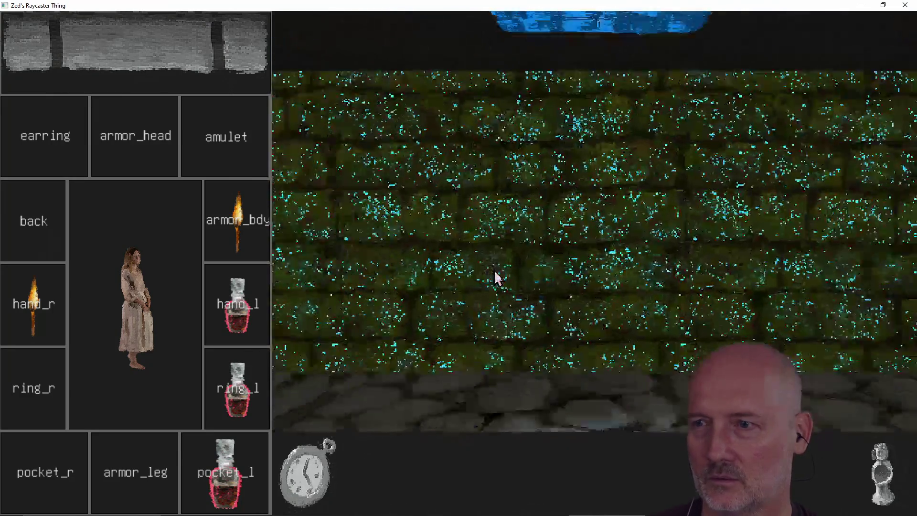
{"action": "key", "text": "w"}
{"action": "key", "text": "a"}
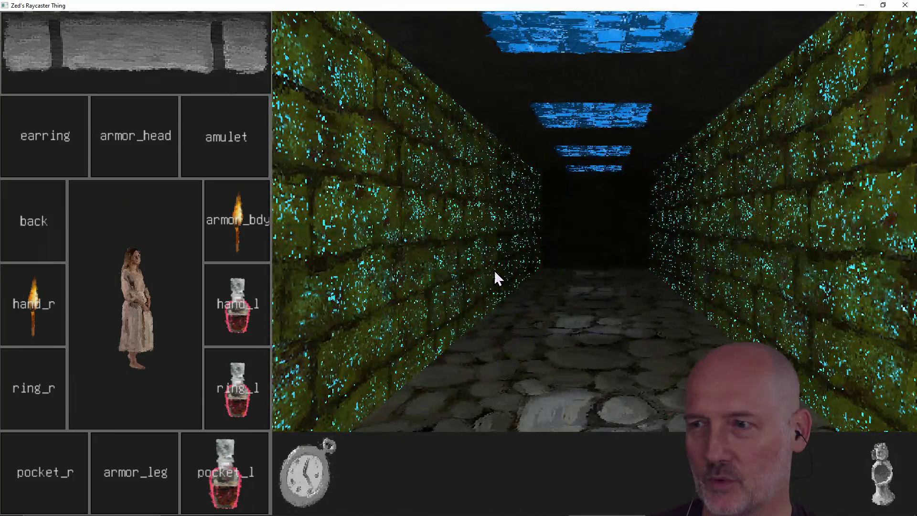
{"action": "key", "text": "w"}
{"action": "key", "text": "a"}
{"action": "key", "text": "a"}
{"action": "key", "text": "w"}
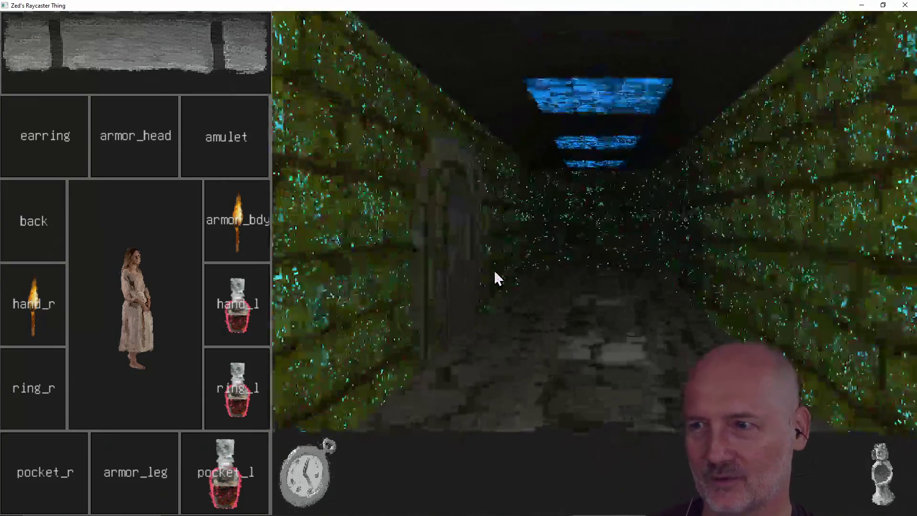
{"action": "key", "text": "a"}
{"action": "key", "text": "d"}
{"action": "key", "text": "w"}
{"action": "key", "text": "a"}
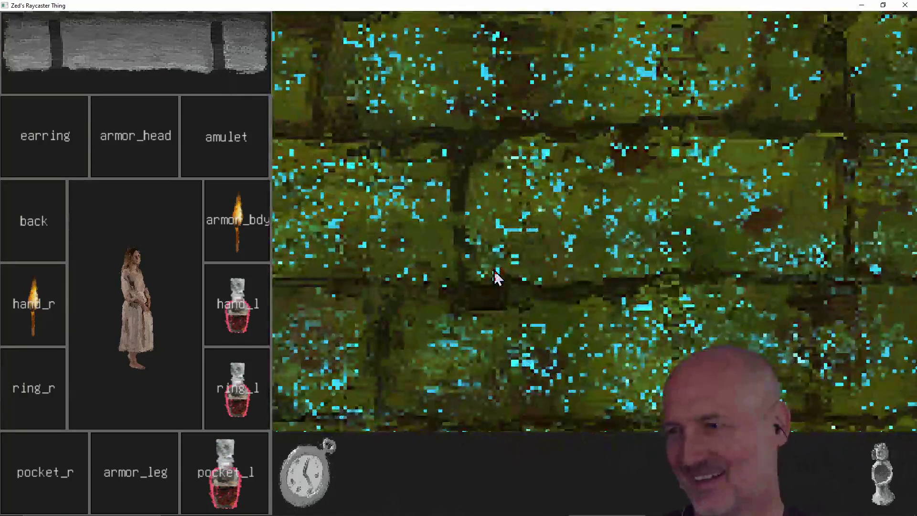
{"action": "key", "text": "d"}
{"action": "key", "text": "a"}
{"action": "key", "text": "a"}
{"action": "key", "text": "w"}
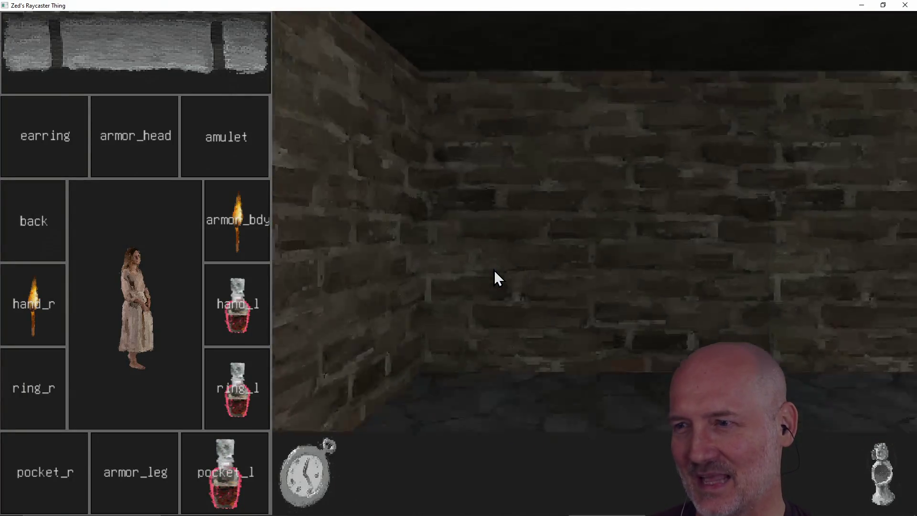
{"action": "key", "text": "d"}
{"action": "key", "text": "w"}
{"action": "key", "text": "a"}
{"action": "key", "text": "w"}
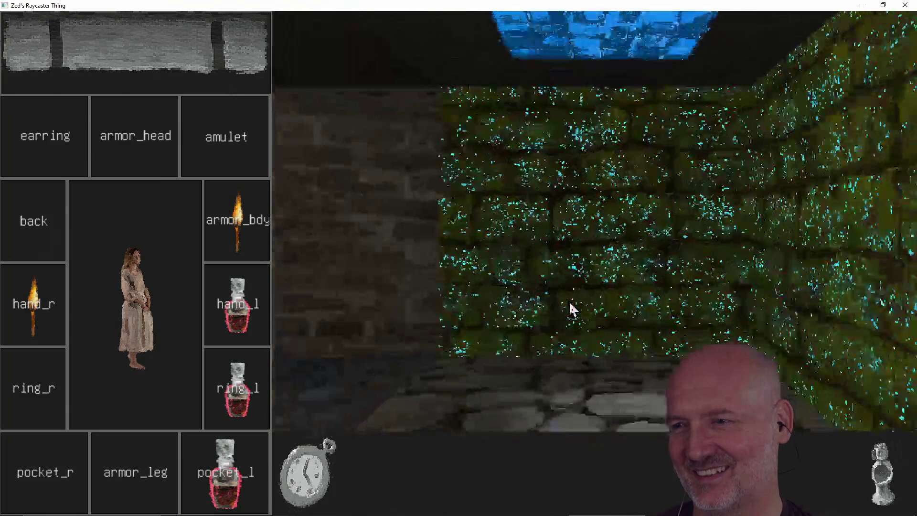
{"action": "key", "text": "a"}
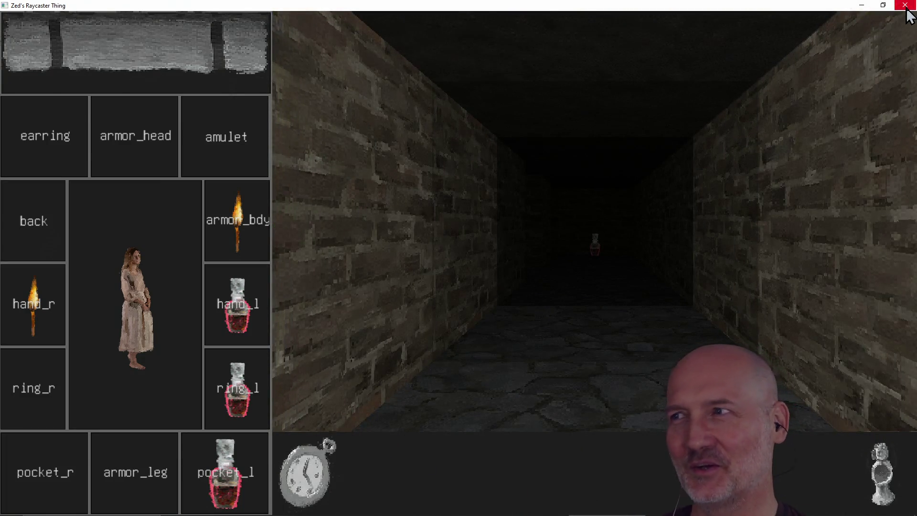
Close the raycaster game window and switch to a fresh [No Name] GVim buffer
{"action": "left_click", "coordinate": [905, 5]}
{"action": "key", "text": "alt+Tab"}
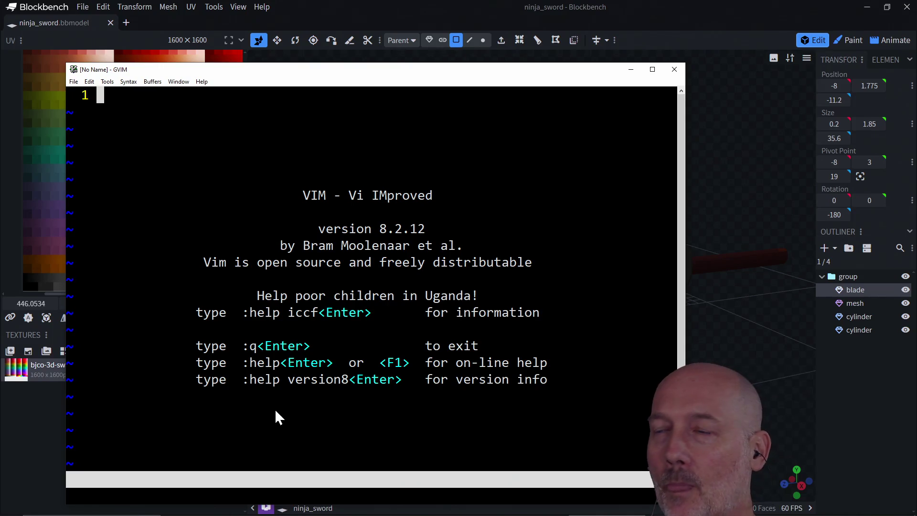
Close GVim to reveal the ninja_sword model and bjco-3d-swatches-p3.png texture in Blockbench
{"action": "left_click", "coordinate": [674, 69]}
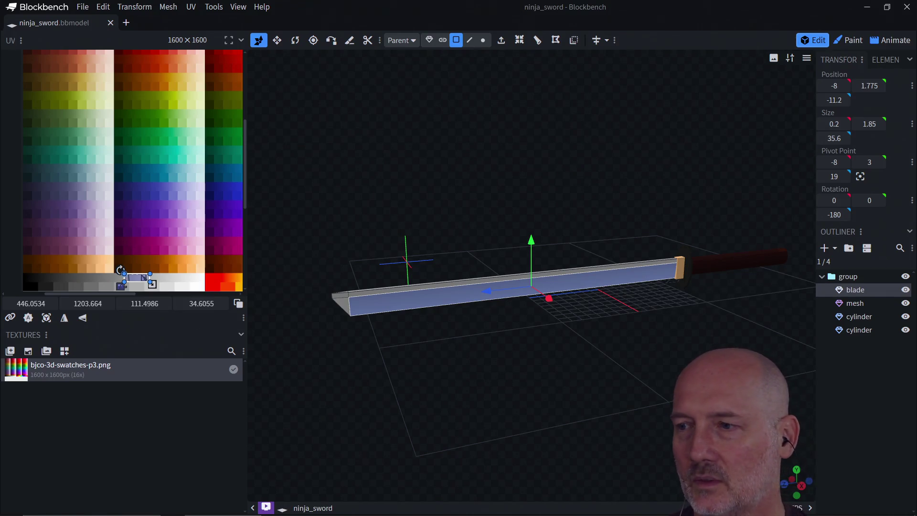
Switch to Firefox and start a new blank tab with Ctrl+T
{"action": "key", "text": "alt+Tab"}
{"action": "key", "text": "alt+Tab"}
{"action": "key", "text": "alt+Tab"}
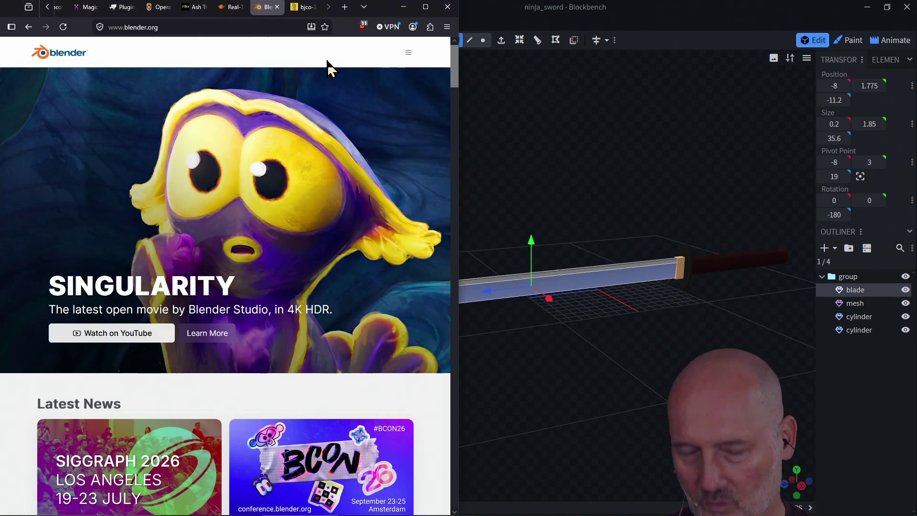
{"action": "key", "text": "ctrl+t"}
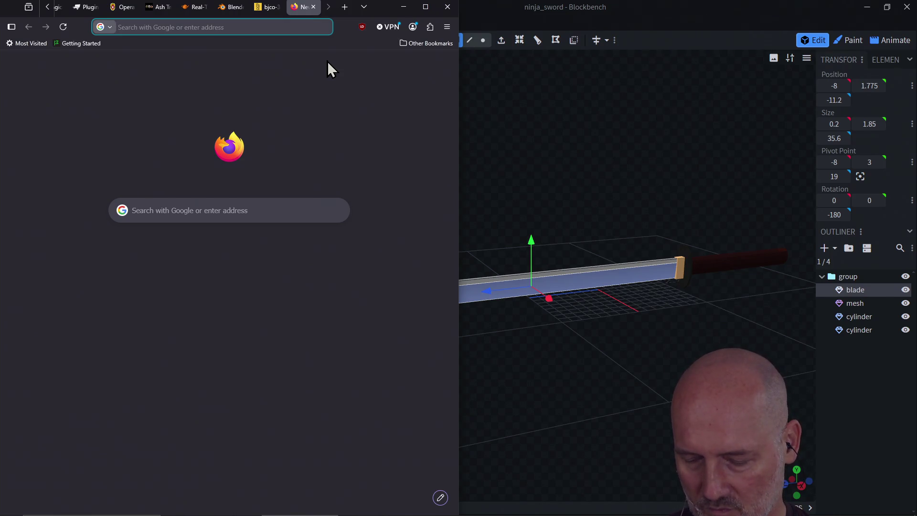
Dismiss a stray system search and search Google for 'geany'
{"action": "key", "text": "super"}
{"action": "type", "text": "g"}
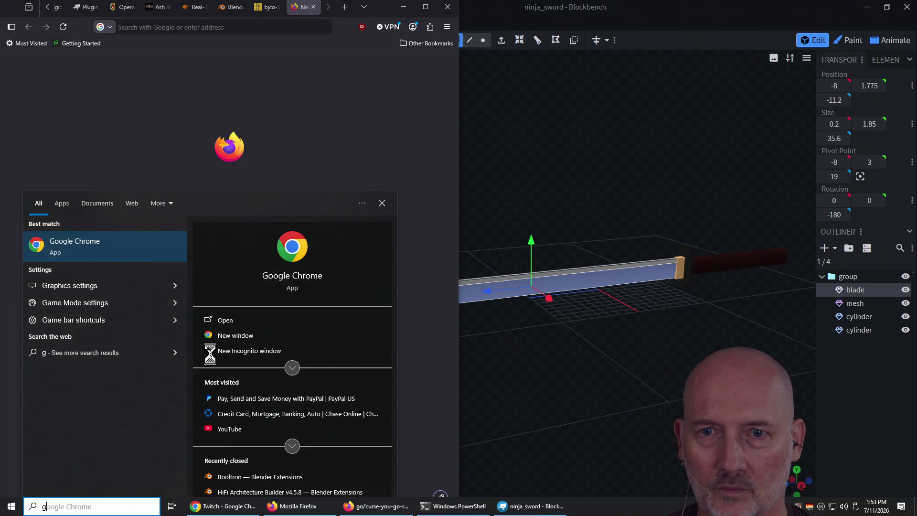
{"action": "key", "text": "Escape"}
{"action": "type", "text": "geany"}
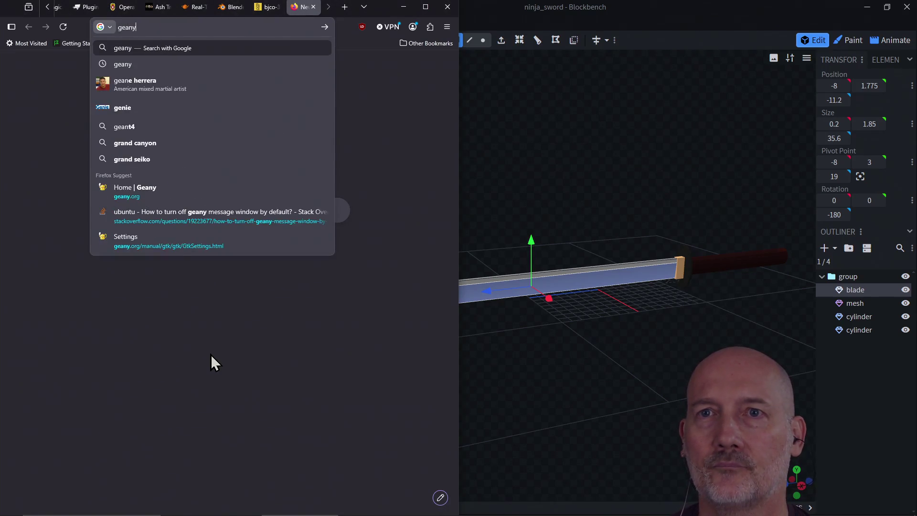
{"action": "key", "text": "Return"}
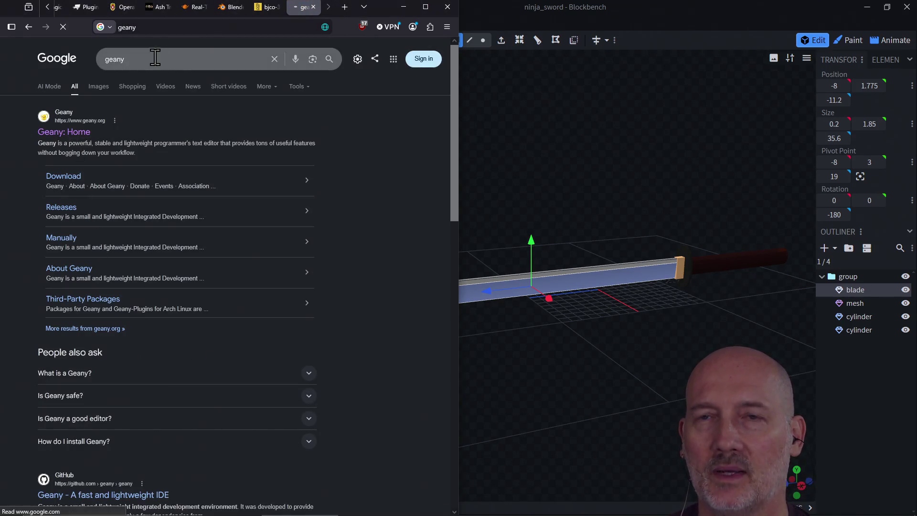
{"action": "left_click", "coordinate": [196, 28]}
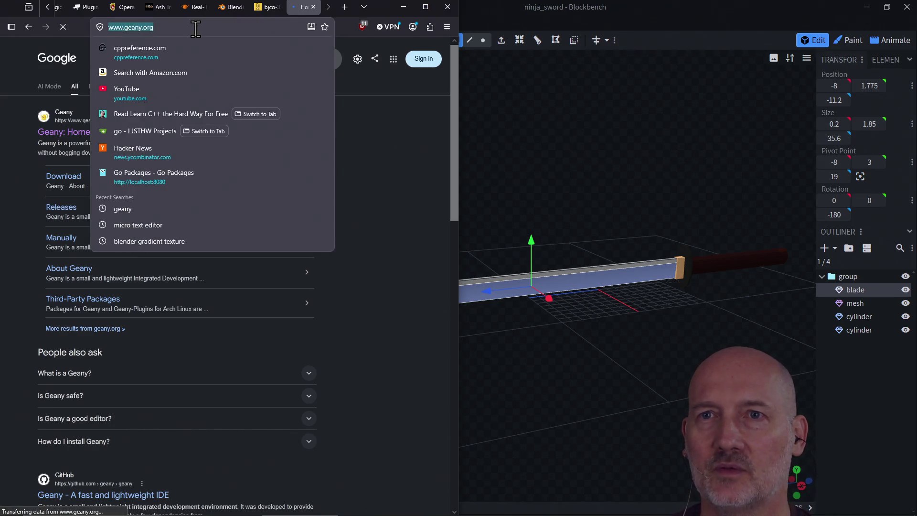
{"action": "left_click", "coordinate": [401, 151]}
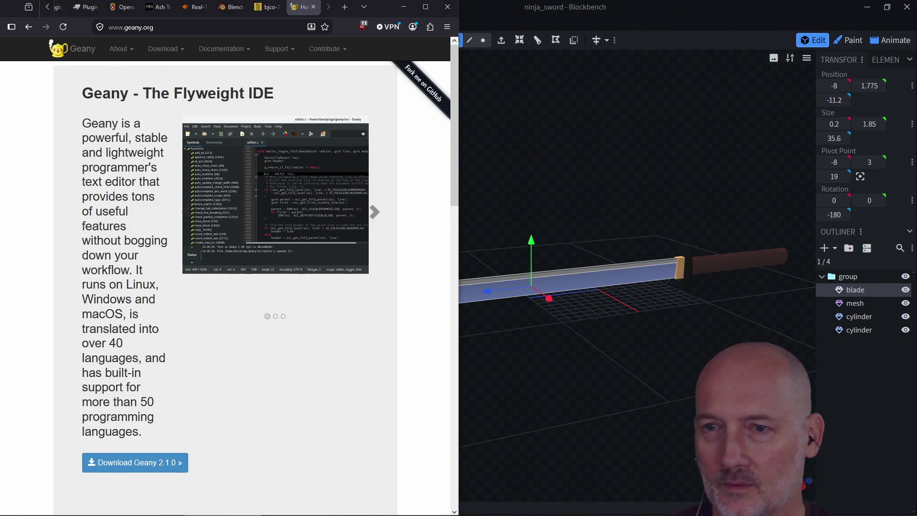
{"action": "scroll", "coordinate": [53, 315], "scroll_direction": "down", "scroll_amount": 15}
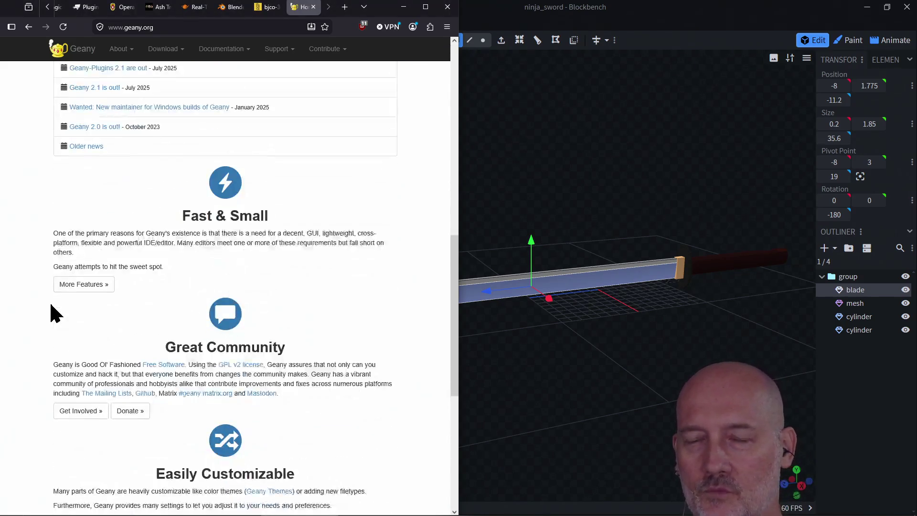
{"action": "scroll", "coordinate": [323, 325], "scroll_direction": "up", "scroll_amount": 15}
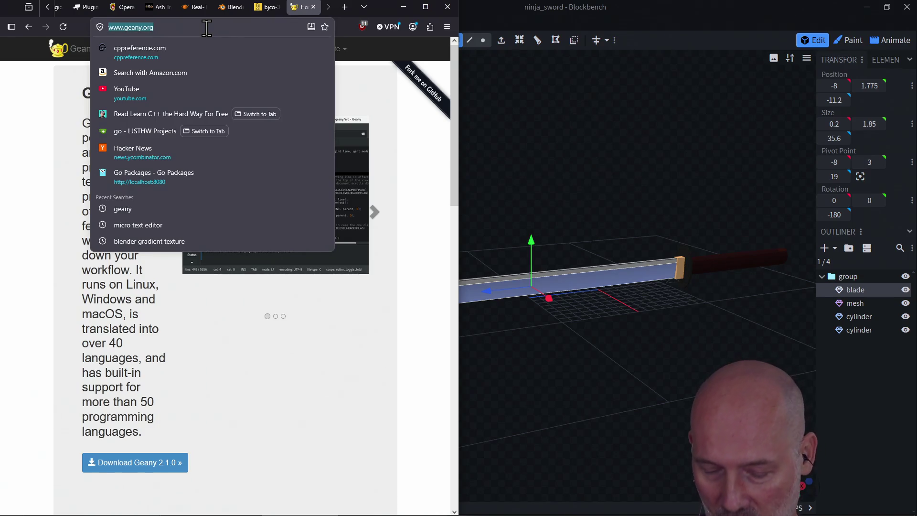
Search Google for 'scite' and open the Scintilla and SciTE result at scintilla.org/SciTE.html
{"action": "type", "text": "scite"}
{"action": "key", "text": "Return"}
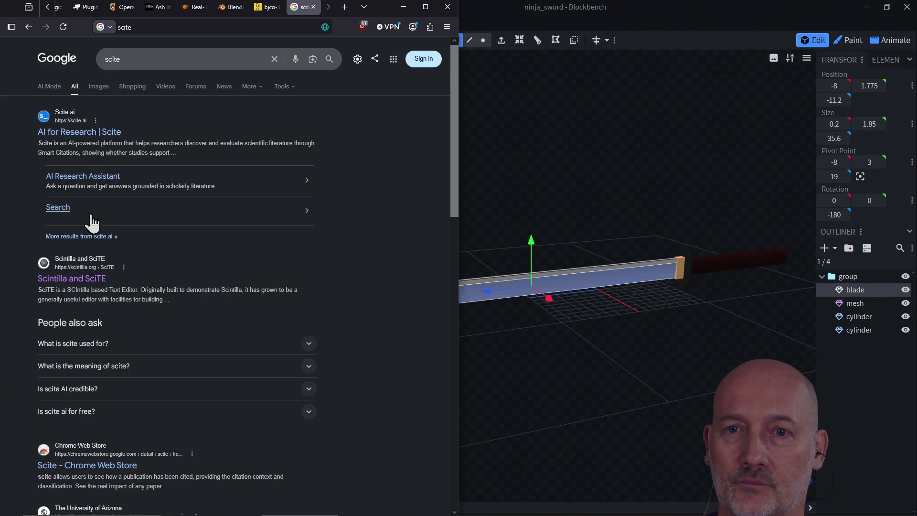
{"action": "left_click", "coordinate": [91, 279]}
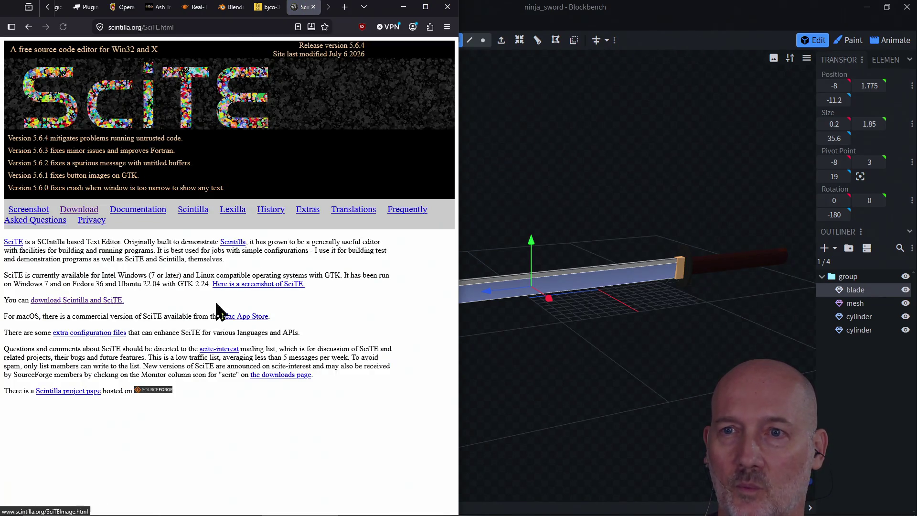
{"action": "left_click", "coordinate": [205, 28]}
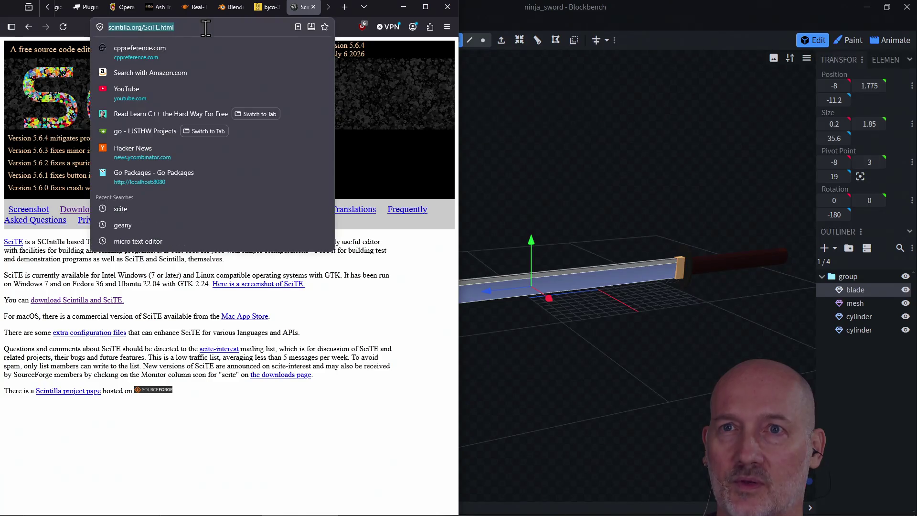
{"action": "left_click", "coordinate": [196, 382]}
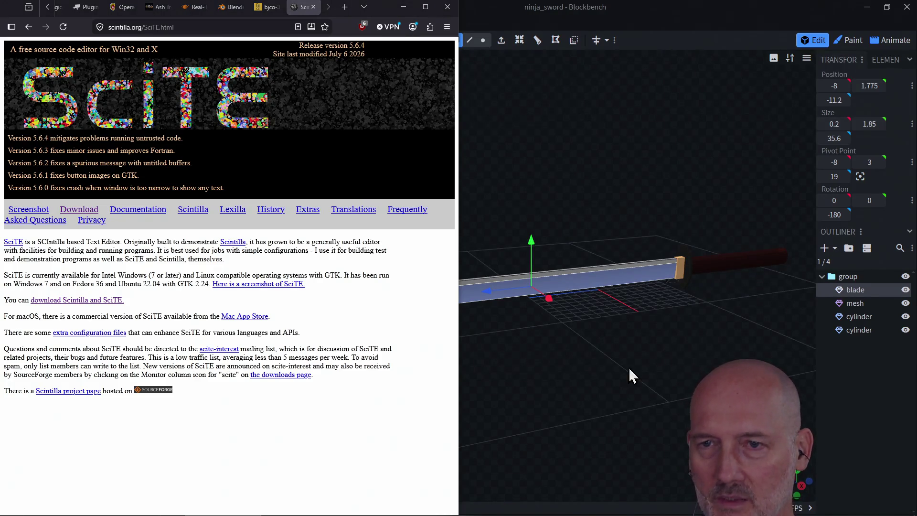
Search for 'zed editor' and open the zed.dev result
{"action": "left_click", "coordinate": [201, 25]}
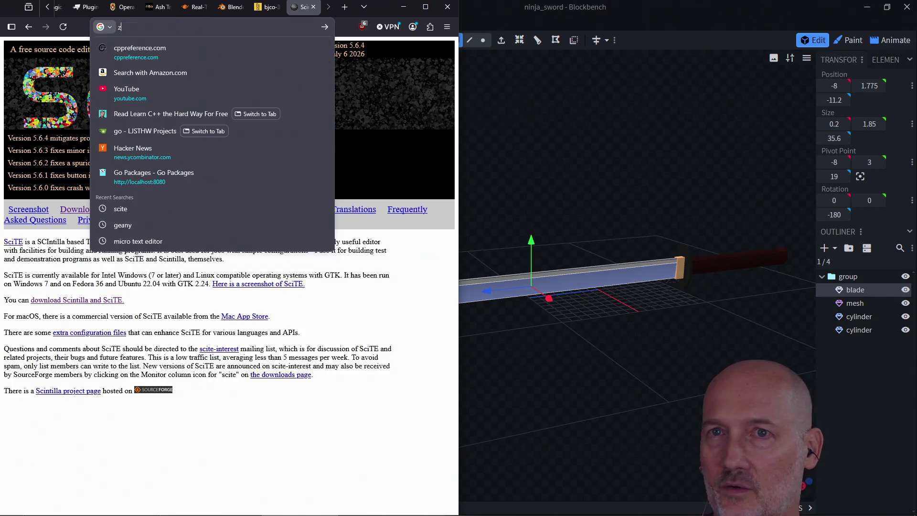
{"action": "type", "text": "zed editor"}
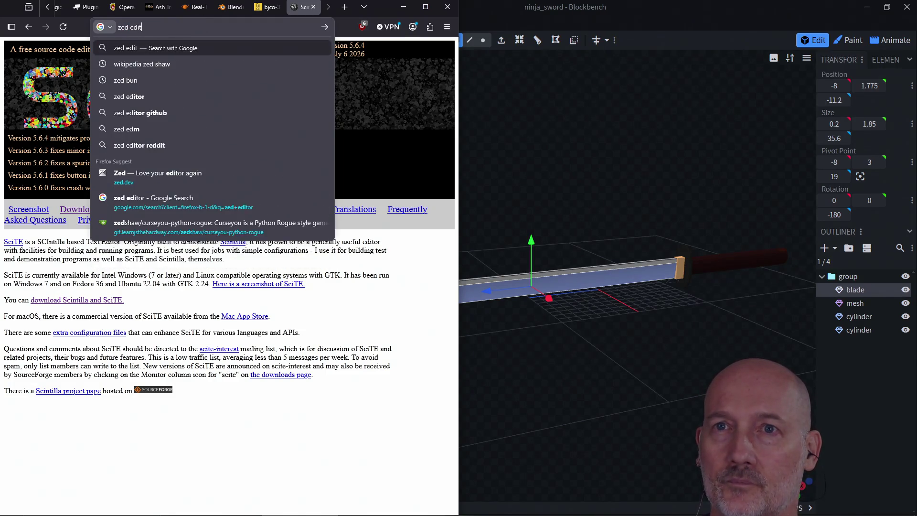
{"action": "key", "text": "Return"}
{"action": "left_click", "coordinate": [102, 137]}
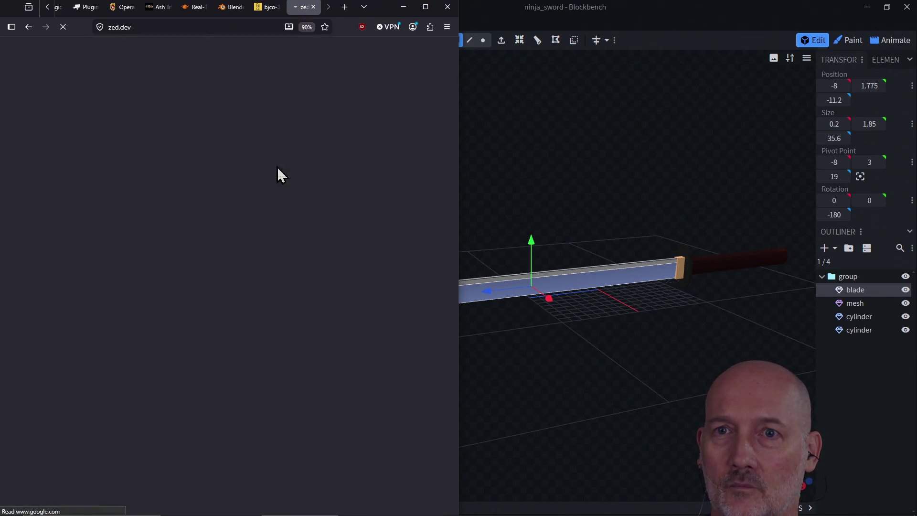
Scroll through the top sections of the zed.dev homepage
{"action": "scroll", "coordinate": [341, 270], "scroll_direction": "down", "scroll_amount": 3}
{"action": "scroll", "coordinate": [341, 271], "scroll_direction": "down", "scroll_amount": 5}
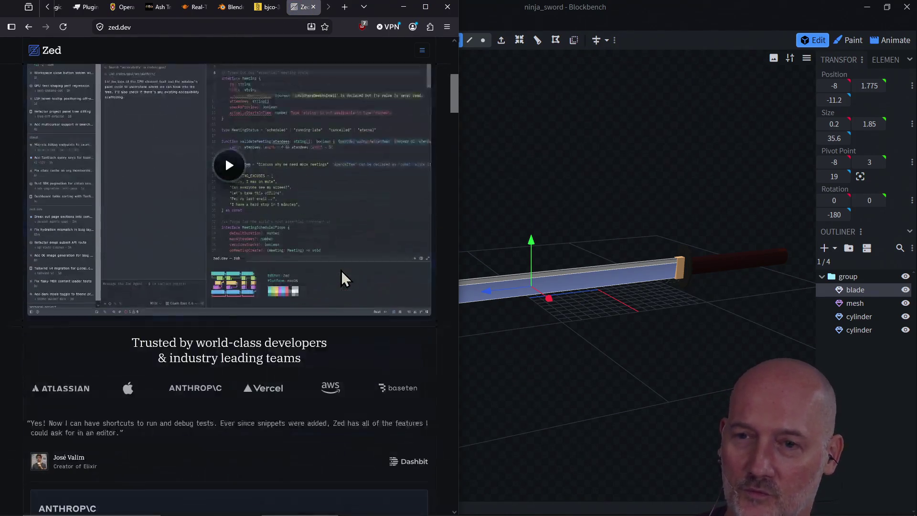
{"action": "scroll", "coordinate": [342, 271], "scroll_direction": "up", "scroll_amount": 5}
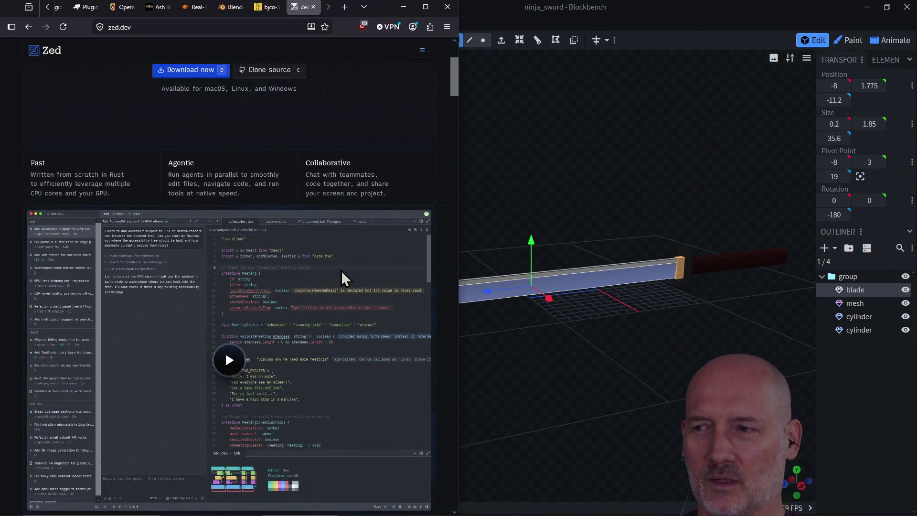
{"action": "scroll", "coordinate": [341, 271], "scroll_direction": "down", "scroll_amount": 10}
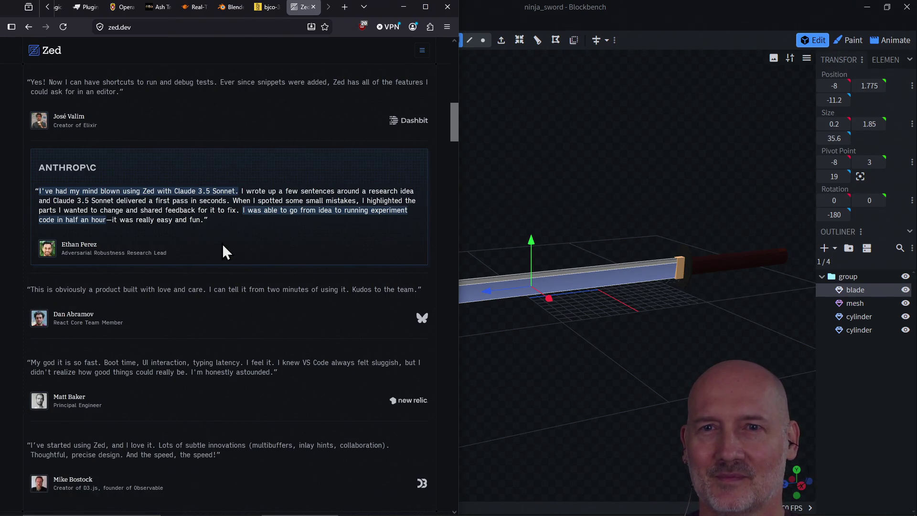
{"action": "scroll", "coordinate": [223, 243], "scroll_direction": "up", "scroll_amount": 15}
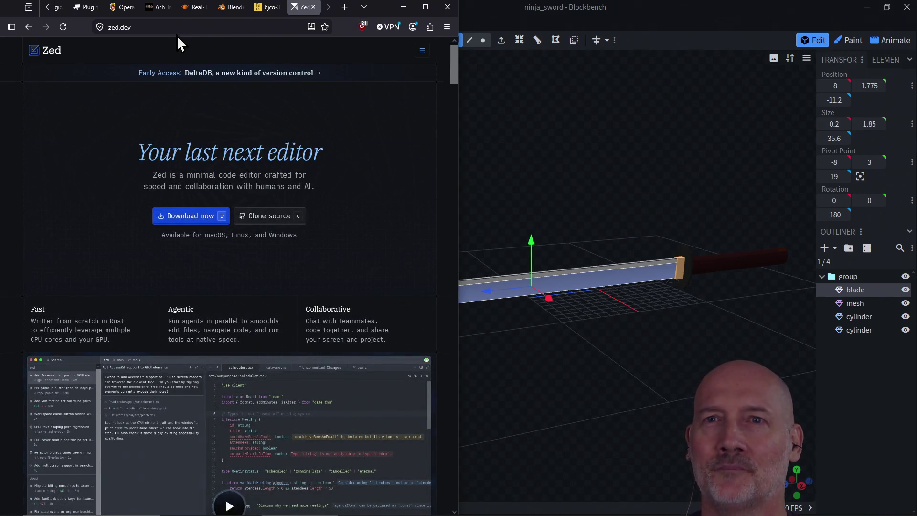
{"action": "left_click", "coordinate": [181, 27]}
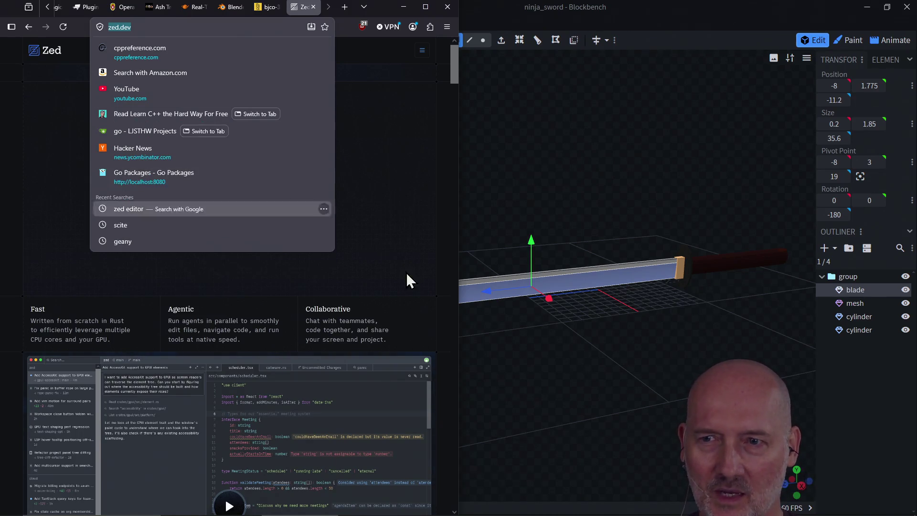
{"action": "left_click", "coordinate": [384, 339]}
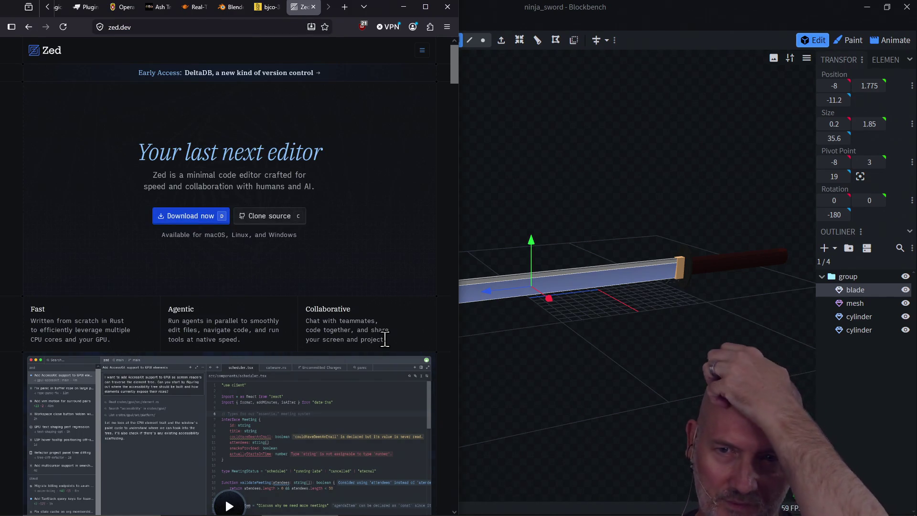
Scroll further through Zed's features and testimonials, then move to the blender.org tab
{"action": "scroll", "coordinate": [138, 400], "scroll_direction": "down", "scroll_amount": 3}
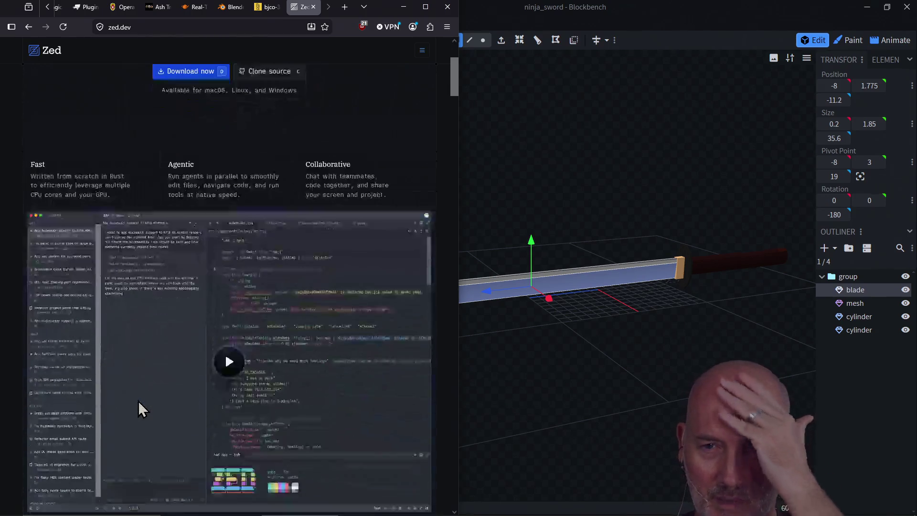
{"action": "scroll", "coordinate": [138, 400], "scroll_direction": "down", "scroll_amount": 2}
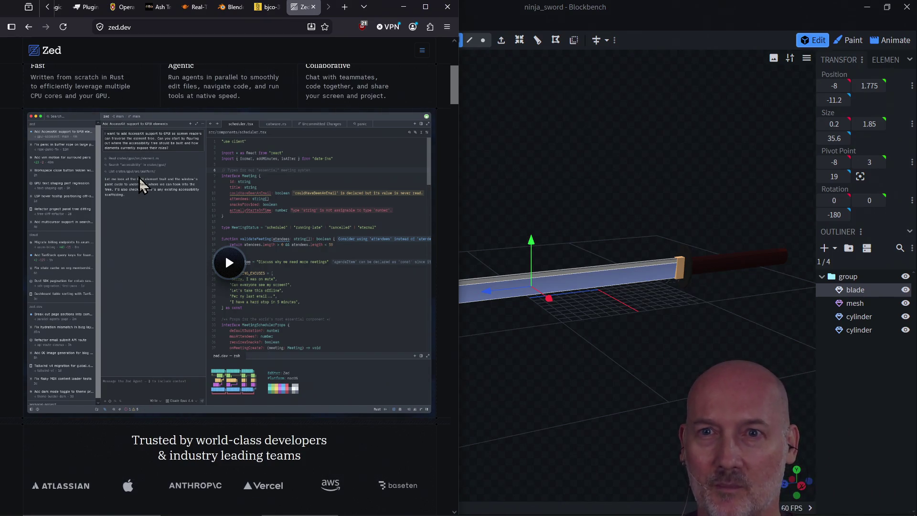
{"action": "scroll", "coordinate": [139, 179], "scroll_direction": "down", "scroll_amount": 10}
{"action": "scroll", "coordinate": [139, 179], "scroll_direction": "down", "scroll_amount": 13}
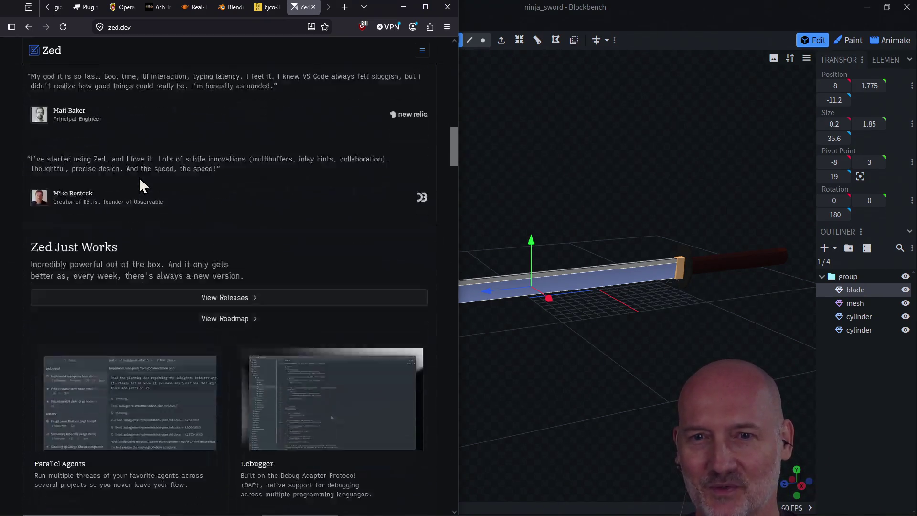
{"action": "scroll", "coordinate": [139, 176], "scroll_direction": "down", "scroll_amount": 9}
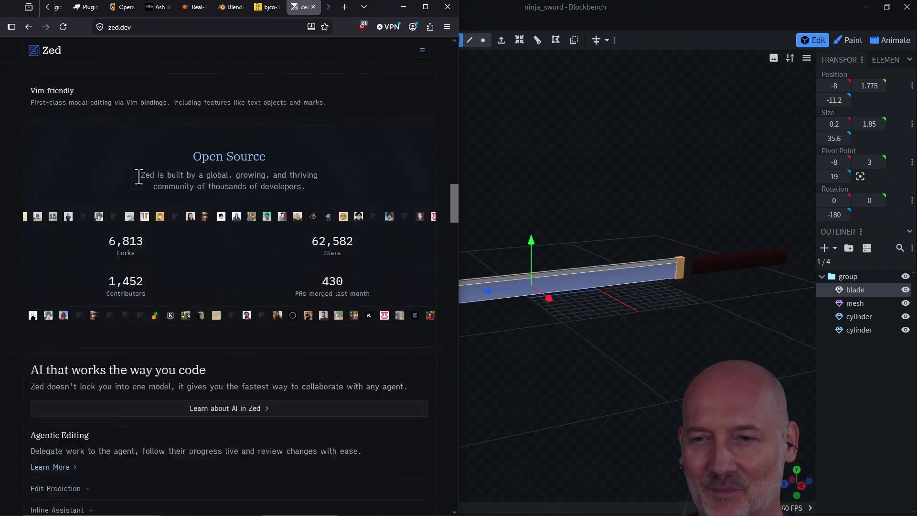
{"action": "scroll", "coordinate": [179, 260], "scroll_direction": "up", "scroll_amount": 10}
{"action": "scroll", "coordinate": [179, 260], "scroll_direction": "up", "scroll_amount": 20}
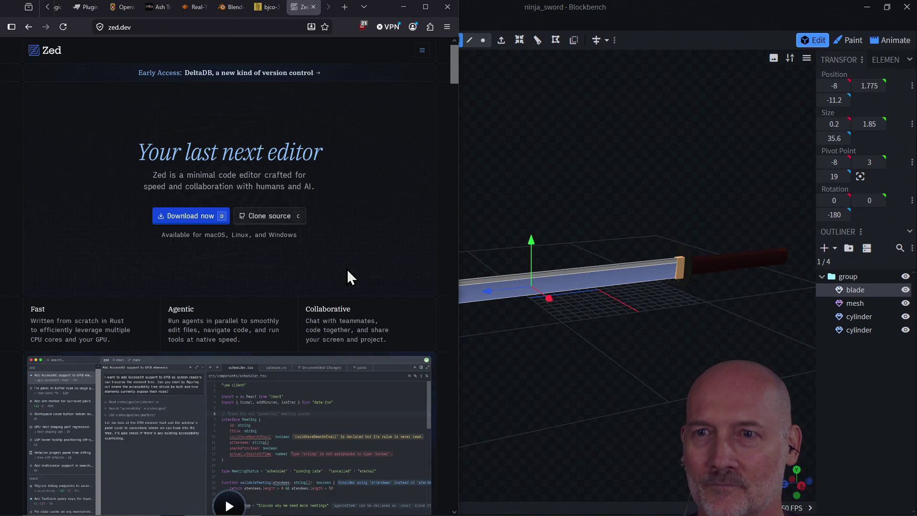
{"action": "key", "text": "ctrl+shift+Tab"}
{"action": "key", "text": "ctrl+shift+Tab"}
{"action": "double_click", "coordinate": [553, 8]}
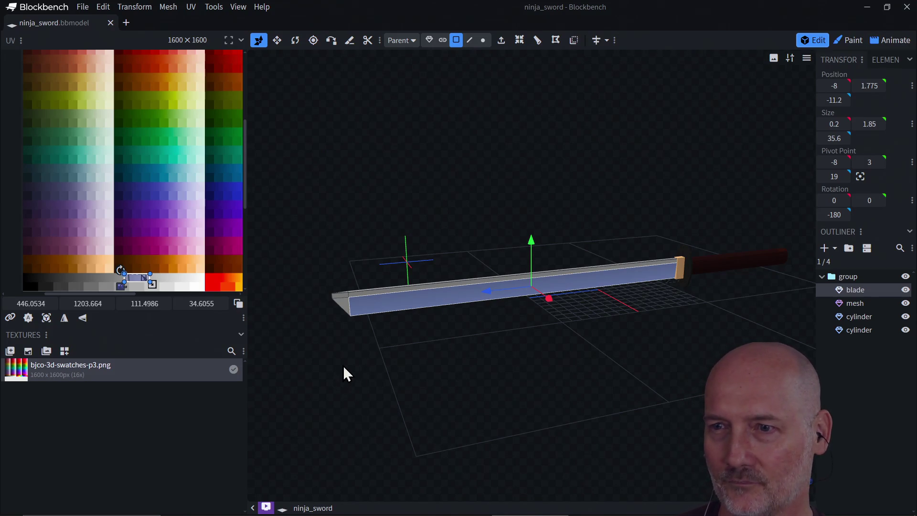
{"action": "left_click", "coordinate": [342, 308]}
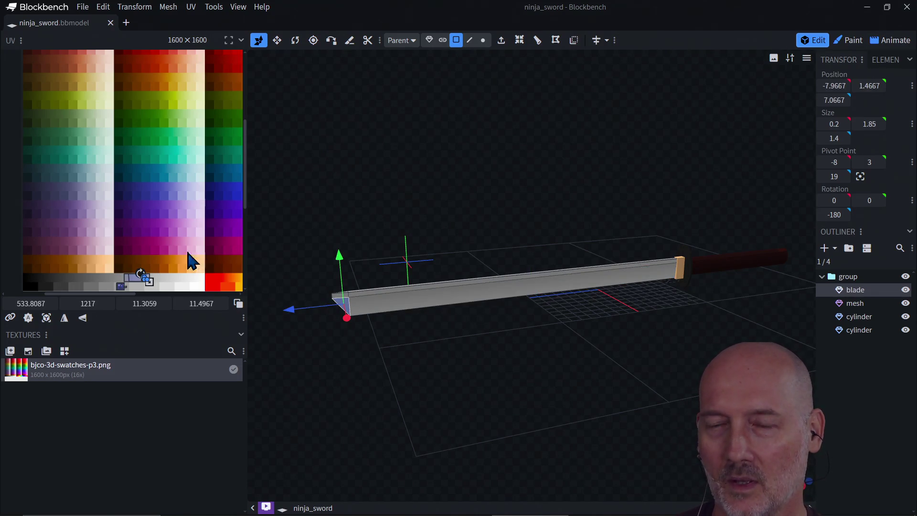
{"action": "scroll", "coordinate": [165, 254], "scroll_direction": "up", "scroll_amount": 5}
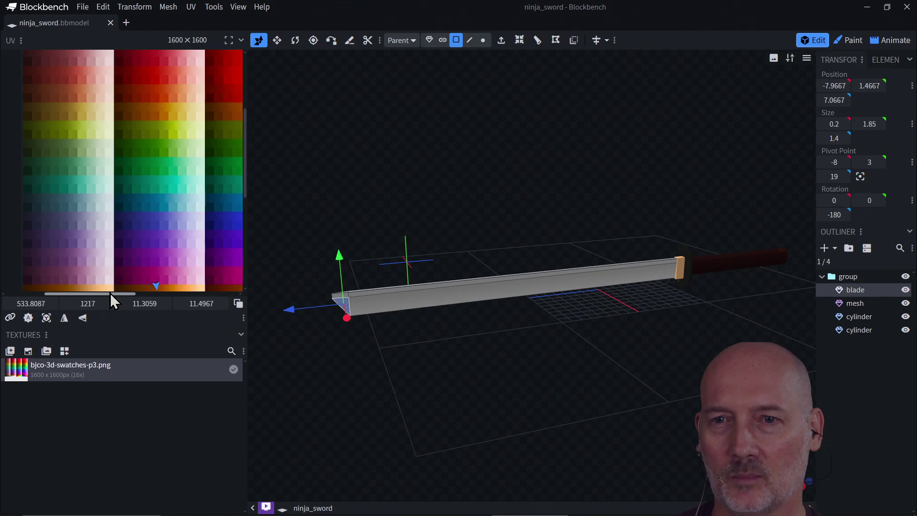
{"action": "mouse_move", "coordinate": [110, 294]}
{"action": "left_mouse_down"}
{"action": "mouse_move", "coordinate": [188, 297]}
{"action": "mouse_move", "coordinate": [132, 297]}
{"action": "left_mouse_up"}
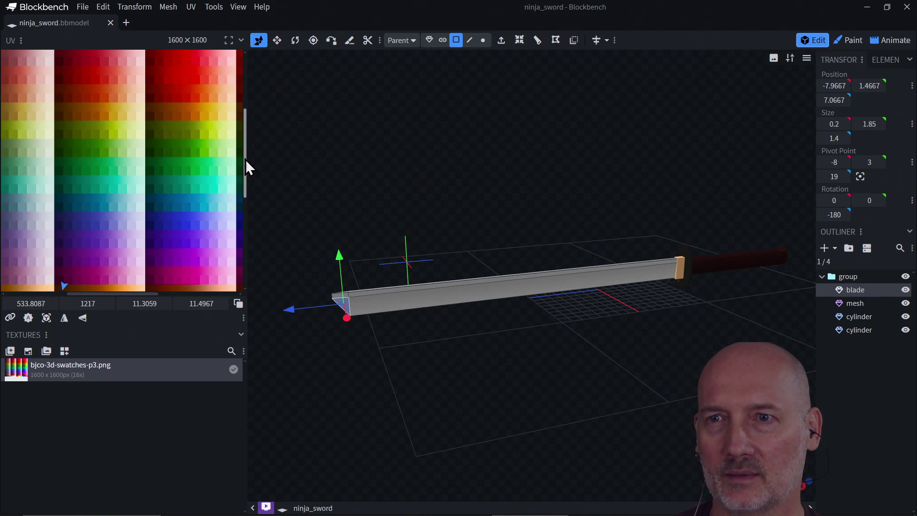
{"action": "mouse_move", "coordinate": [246, 167]}
{"action": "left_mouse_down"}
{"action": "mouse_move", "coordinate": [248, 199]}
{"action": "mouse_move", "coordinate": [245, 127]}
{"action": "mouse_move", "coordinate": [246, 185]}
{"action": "mouse_move", "coordinate": [246, 171]}
{"action": "left_mouse_up"}
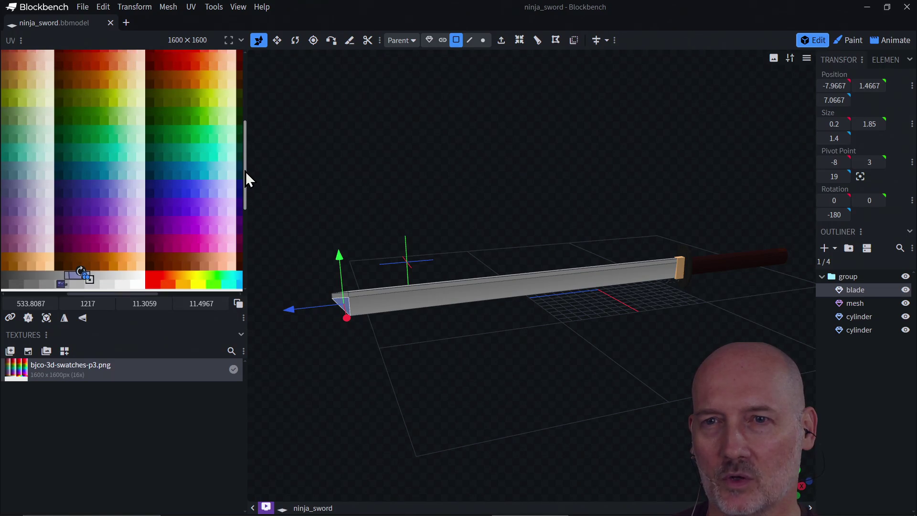
{"action": "scroll", "coordinate": [149, 183], "scroll_direction": "up", "scroll_amount": 2}
{"action": "scroll", "coordinate": [149, 182], "scroll_direction": "down", "scroll_amount": 3}
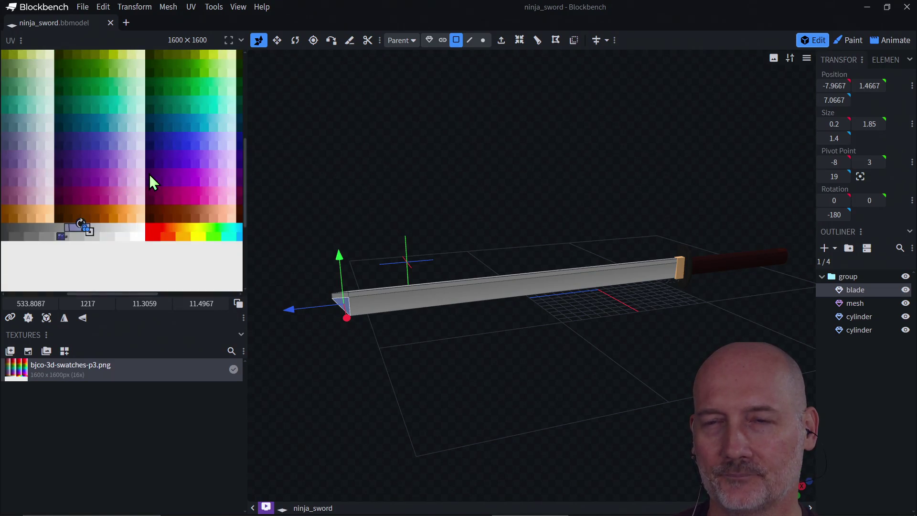
{"action": "scroll", "coordinate": [149, 183], "scroll_direction": "up", "scroll_amount": 3}
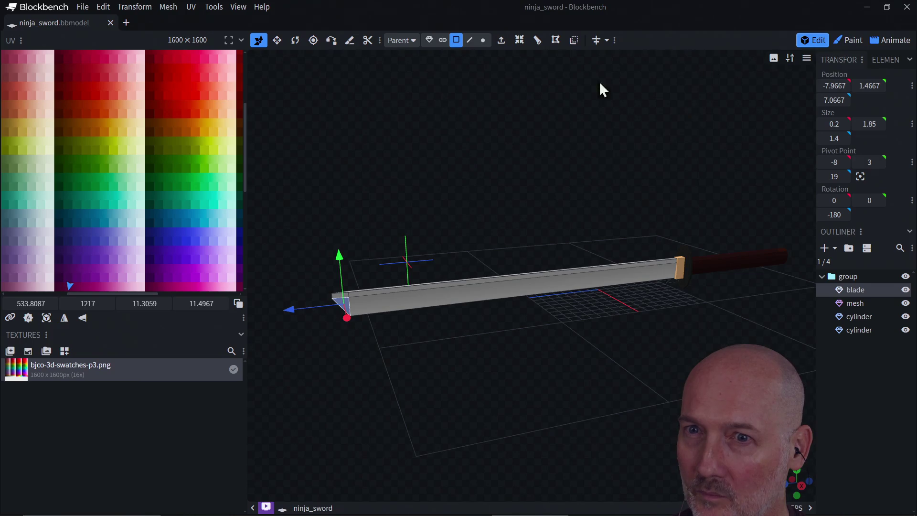
{"action": "scroll", "coordinate": [133, 198], "scroll_direction": "down", "scroll_amount": 2}
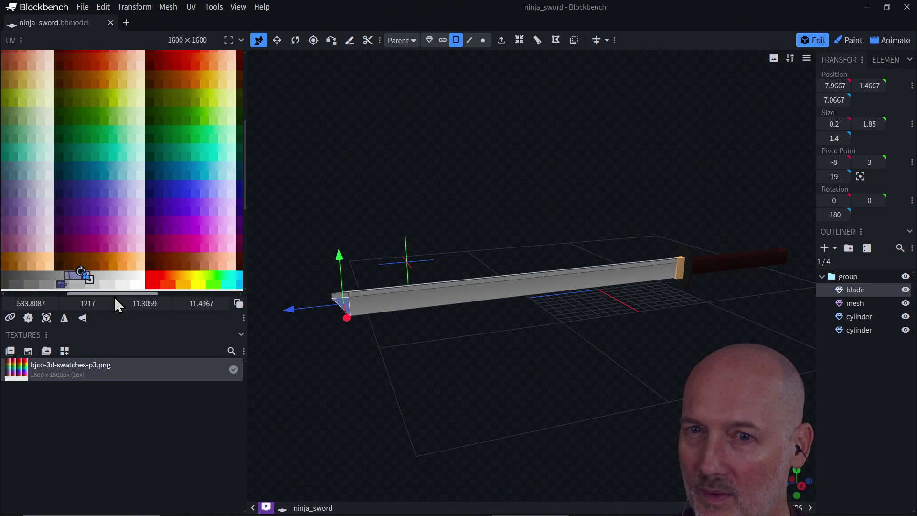
{"action": "scroll", "coordinate": [111, 293], "scroll_direction": "down", "scroll_amount": 1}
Reset the UV editor zoom to the full swatch texture, orbit the blade, and close Blockbench
{"action": "right_click", "coordinate": [113, 177]}
{"action": "mouse_move", "coordinate": [146, 184]}
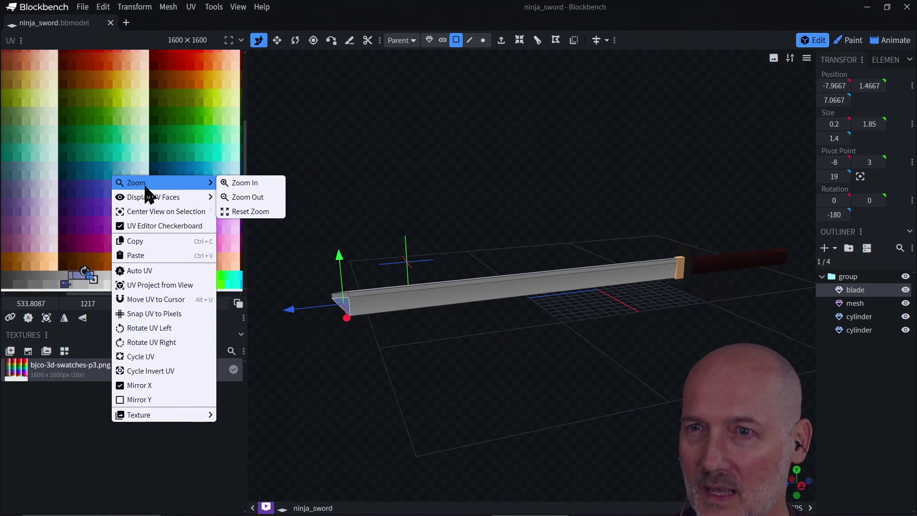
{"action": "left_click", "coordinate": [258, 210]}
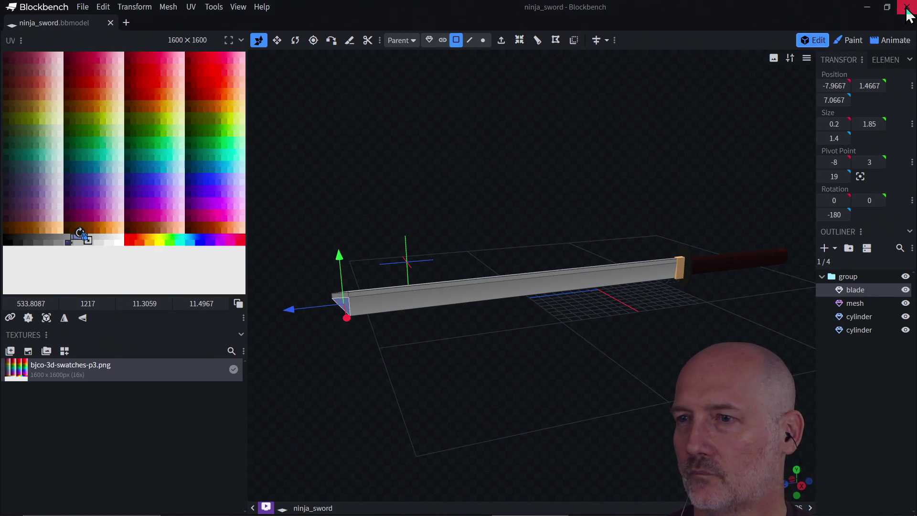
{"action": "mouse_move", "coordinate": [610, 378]}
{"action": "left_mouse_down"}
{"action": "mouse_move", "coordinate": [692, 385]}
{"action": "mouse_move", "coordinate": [698, 377]}
{"action": "mouse_move", "coordinate": [639, 354]}
{"action": "left_mouse_up"}
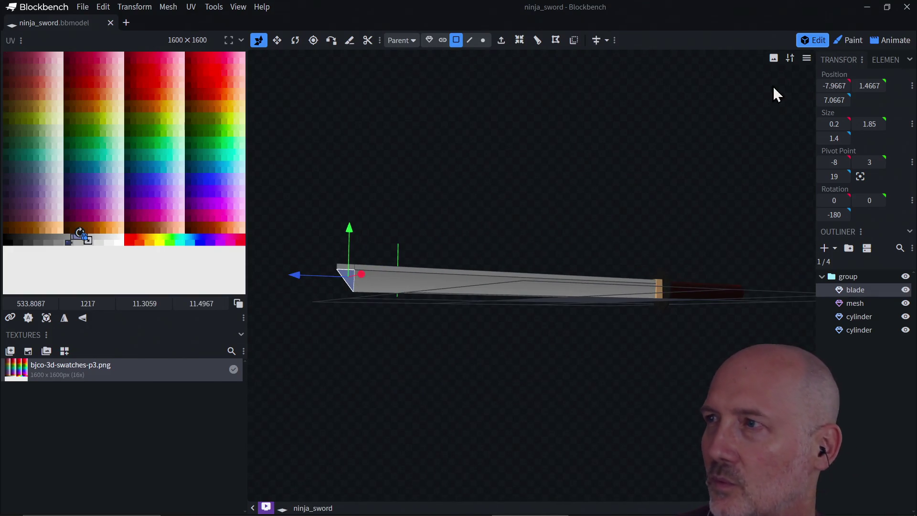
{"action": "left_click", "coordinate": [907, 7]}
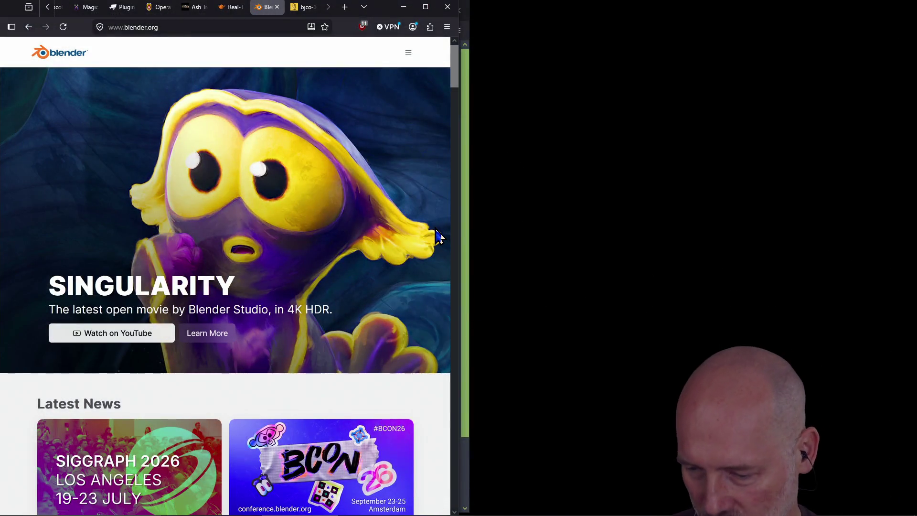
Search the Start menu for 'blender' and launch Blender 5.1
{"action": "key", "text": "super"}
{"action": "type", "text": "blender"}
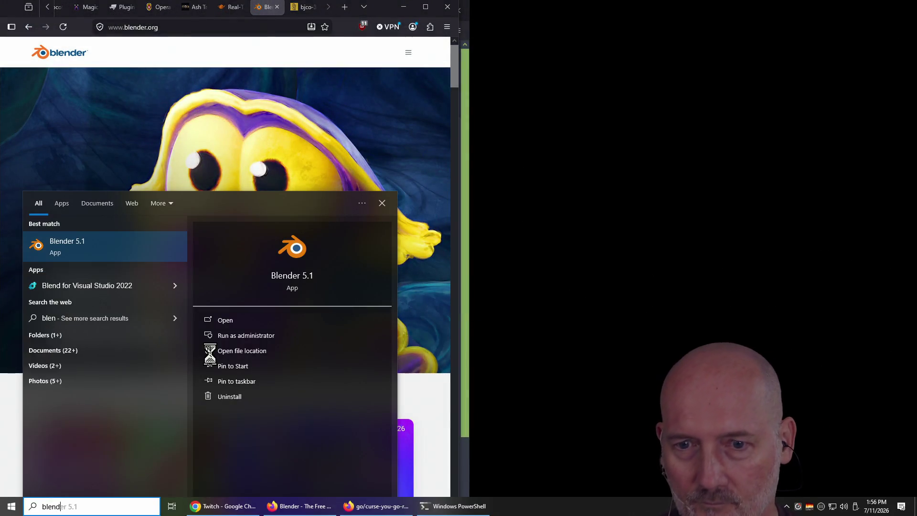
{"action": "key", "text": "Return"}
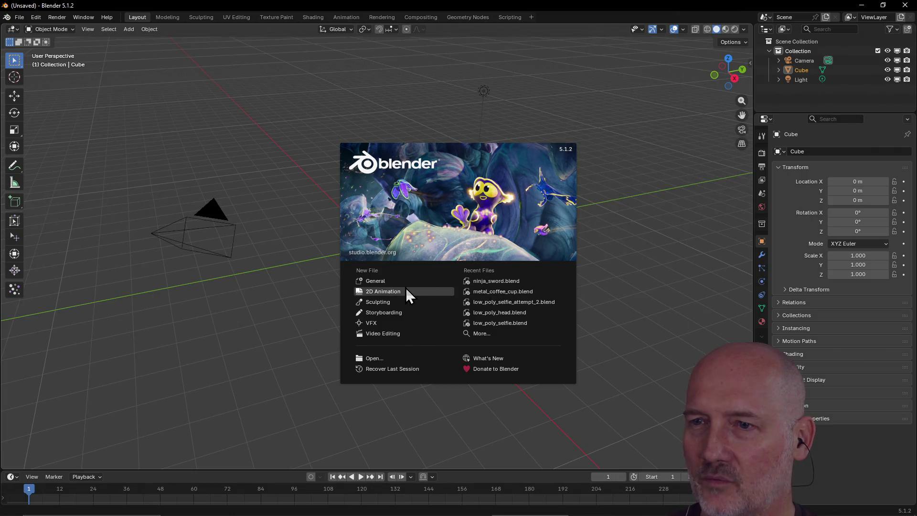
Open ninja_sword.blend from Recent Files and switch the TourBox controller preset to Blender
{"action": "left_click", "coordinate": [490, 280]}
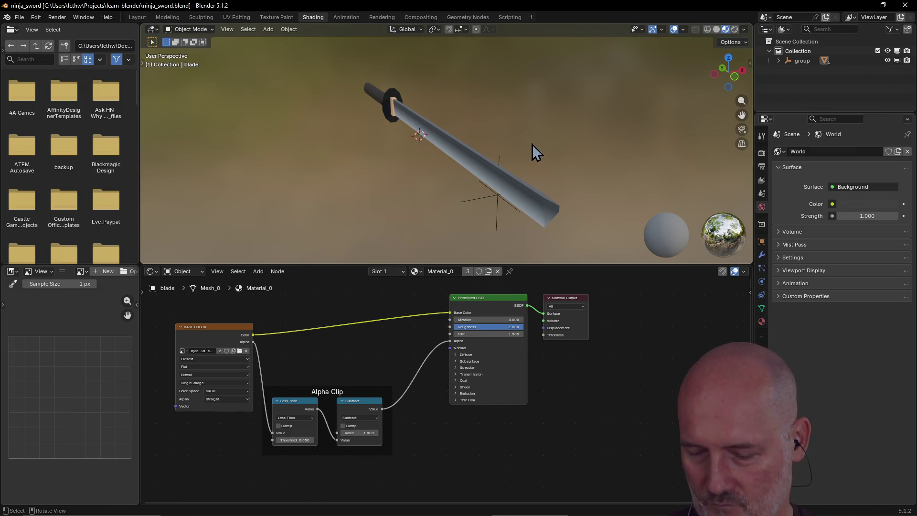
{"action": "key", "text": "F12"}
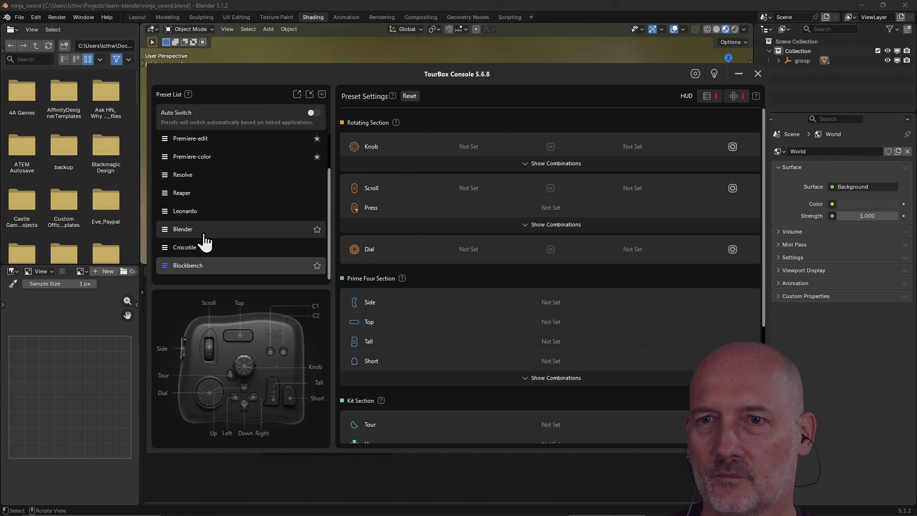
{"action": "left_click", "coordinate": [204, 234]}
{"action": "left_click", "coordinate": [758, 74]}
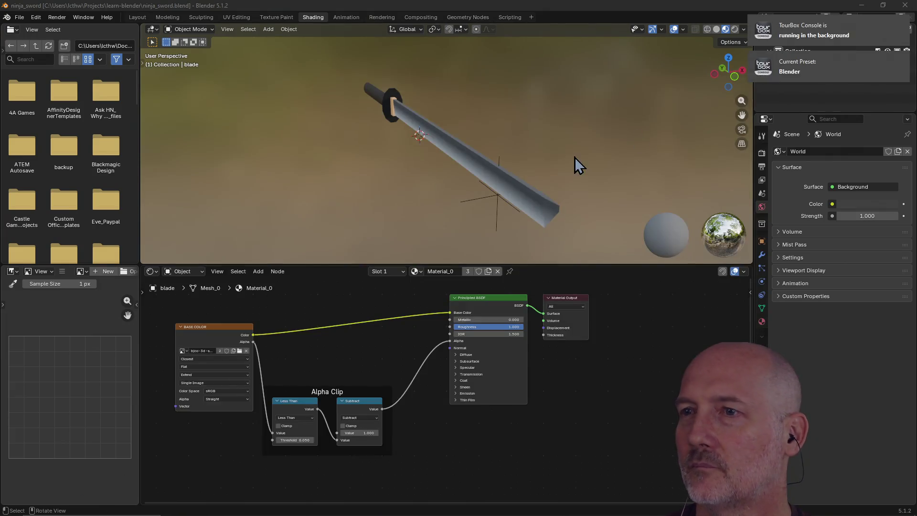
Orbit to a side view of the whole sword blade, then close Blender
{"action": "mouse_move", "coordinate": [530, 156]}
{"action": "middle_mouse_down"}
{"action": "mouse_move", "coordinate": [461, 174]}
{"action": "mouse_move", "coordinate": [485, 136]}
{"action": "mouse_move", "coordinate": [462, 148]}
{"action": "mouse_move", "coordinate": [527, 113]}
{"action": "mouse_move", "coordinate": [568, 129]}
{"action": "mouse_move", "coordinate": [405, 210]}
{"action": "mouse_move", "coordinate": [459, 202]}
{"action": "mouse_move", "coordinate": [497, 221]}
{"action": "mouse_move", "coordinate": [523, 220]}
{"action": "middle_mouse_up"}
{"action": "mouse_move", "coordinate": [552, 202]}
{"action": "middle_mouse_down"}
{"action": "mouse_move", "coordinate": [545, 213]}
{"action": "mouse_move", "coordinate": [490, 217]}
{"action": "mouse_move", "coordinate": [459, 207]}
{"action": "mouse_move", "coordinate": [385, 229]}
{"action": "mouse_move", "coordinate": [480, 214]}
{"action": "mouse_move", "coordinate": [497, 225]}
{"action": "mouse_move", "coordinate": [459, 205]}
{"action": "mouse_move", "coordinate": [459, 176]}
{"action": "mouse_move", "coordinate": [528, 197]}
{"action": "mouse_move", "coordinate": [539, 166]}
{"action": "mouse_move", "coordinate": [428, 203]}
{"action": "mouse_move", "coordinate": [565, 206]}
{"action": "mouse_move", "coordinate": [405, 195]}
{"action": "mouse_move", "coordinate": [497, 211]}
{"action": "mouse_move", "coordinate": [485, 222]}
{"action": "mouse_move", "coordinate": [389, 222]}
{"action": "mouse_move", "coordinate": [461, 203]}
{"action": "mouse_move", "coordinate": [503, 217]}
{"action": "mouse_move", "coordinate": [454, 219]}
{"action": "mouse_move", "coordinate": [449, 233]}
{"action": "mouse_move", "coordinate": [546, 213]}
{"action": "mouse_move", "coordinate": [425, 220]}
{"action": "mouse_move", "coordinate": [539, 234]}
{"action": "middle_mouse_up"}
{"action": "scroll", "coordinate": [439, 215], "scroll_direction": "up", "scroll_amount": 4}
{"action": "scroll", "coordinate": [462, 204], "scroll_direction": "down", "scroll_amount": 3}
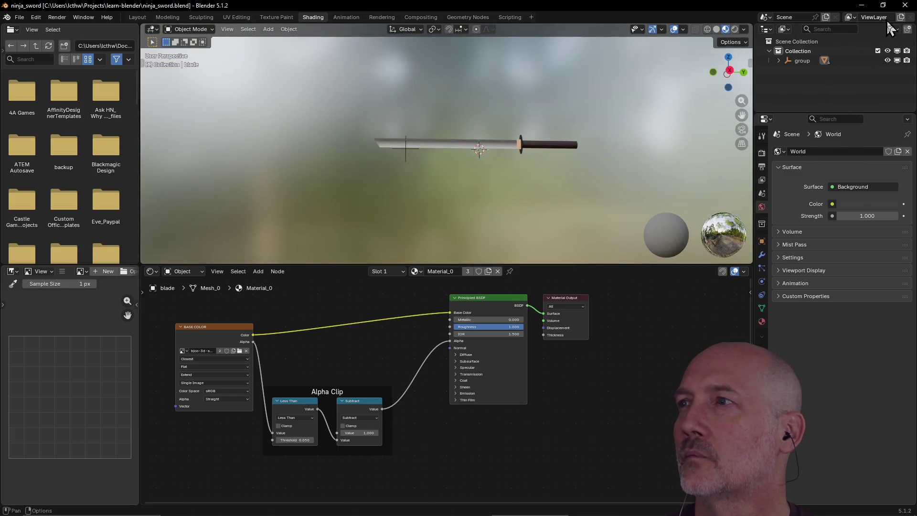
{"action": "left_click", "coordinate": [905, 5]}
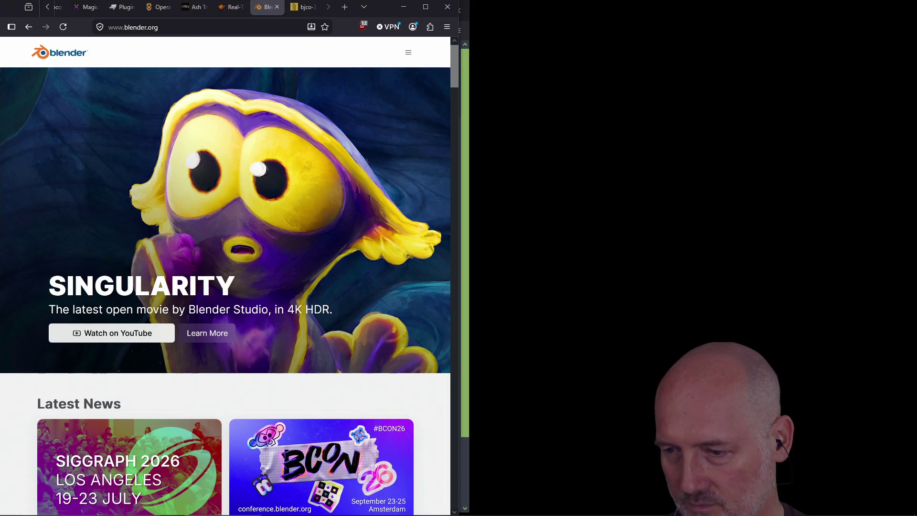
Bring the Twitch raid browser over Firefox and filter channels to Same Category
{"action": "mouse_move", "coordinate": [916, 158]}
{"action": "left_mouse_down"}
{"action": "mouse_move", "coordinate": [527, 142]}
{"action": "mouse_move", "coordinate": [423, 81]}
{"action": "left_mouse_up"}
{"action": "left_click", "coordinate": [245, 127]}
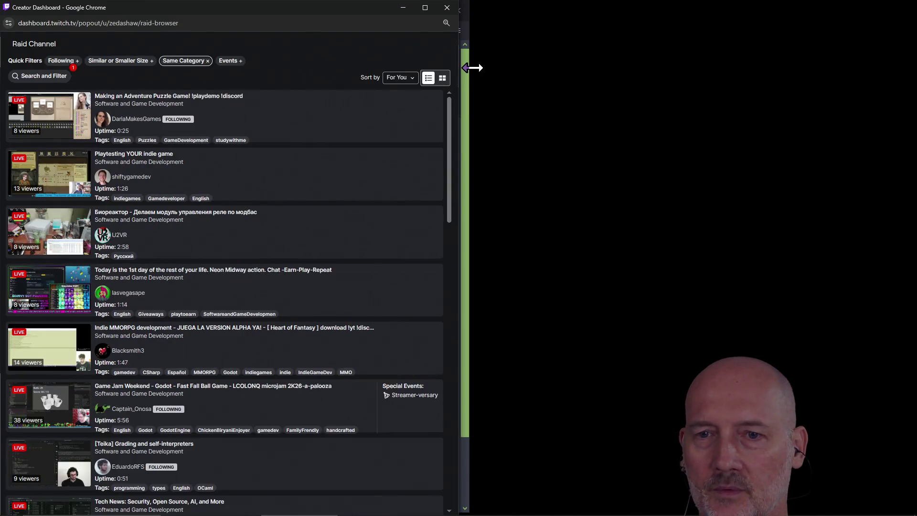
Filter raid channels to Following and open the 'Making an Adventure Puzzle Game!' stream preview
{"action": "key", "text": "alt+Tab"}
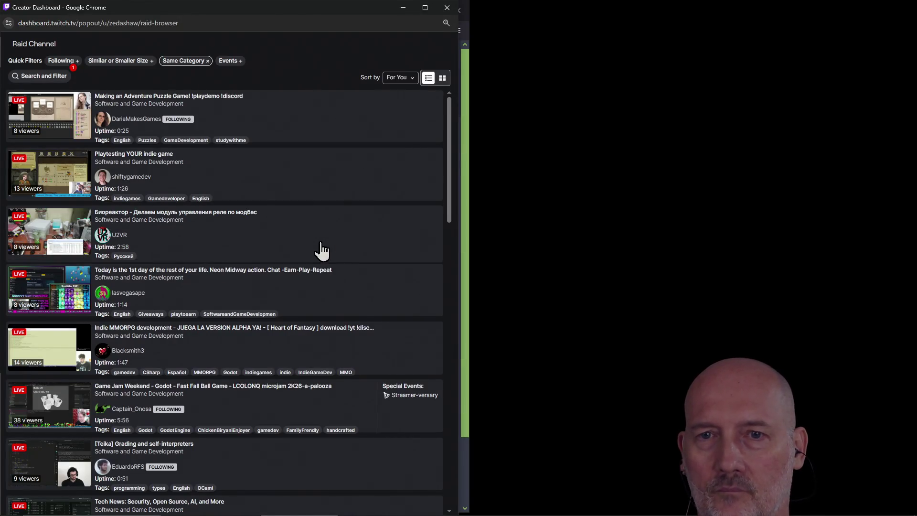
{"action": "left_click", "coordinate": [61, 62]}
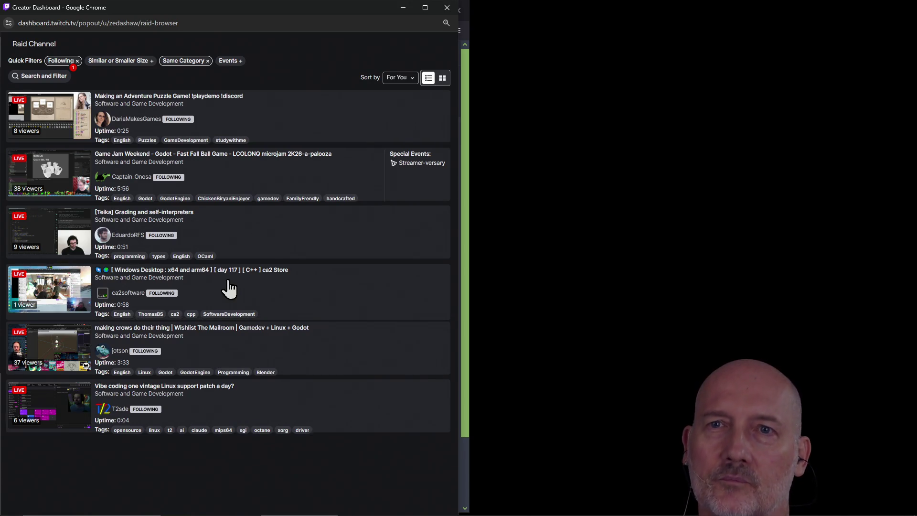
{"action": "left_click", "coordinate": [75, 62]}
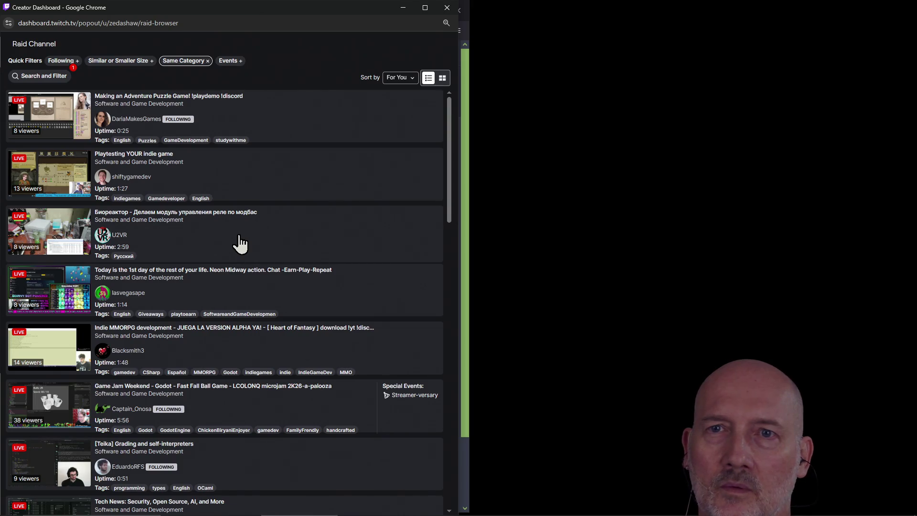
{"action": "scroll", "coordinate": [240, 244], "scroll_direction": "down", "scroll_amount": 1}
{"action": "scroll", "coordinate": [293, 123], "scroll_direction": "up", "scroll_amount": 1}
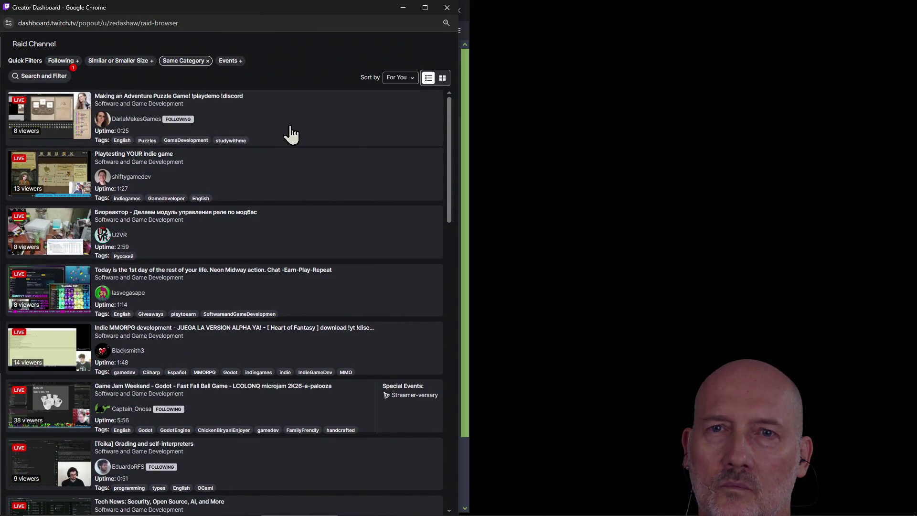
{"action": "left_click", "coordinate": [63, 61]}
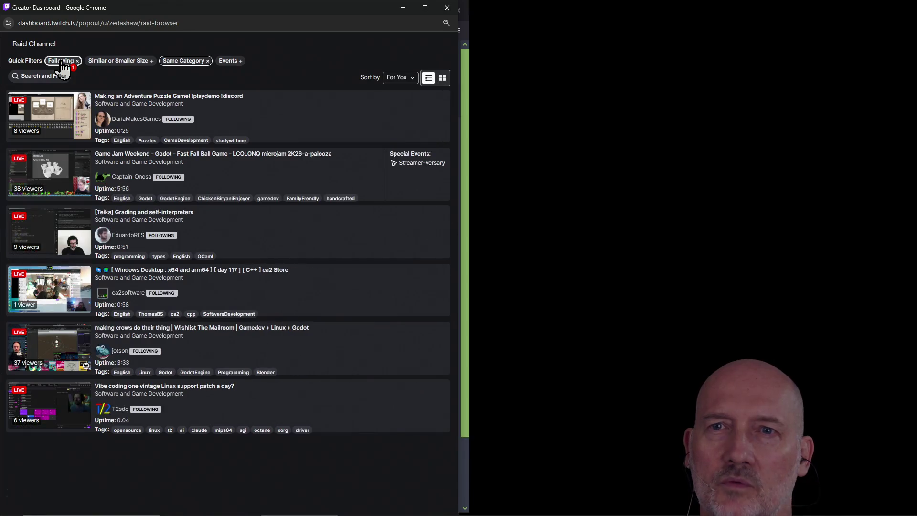
{"action": "left_click", "coordinate": [44, 126]}
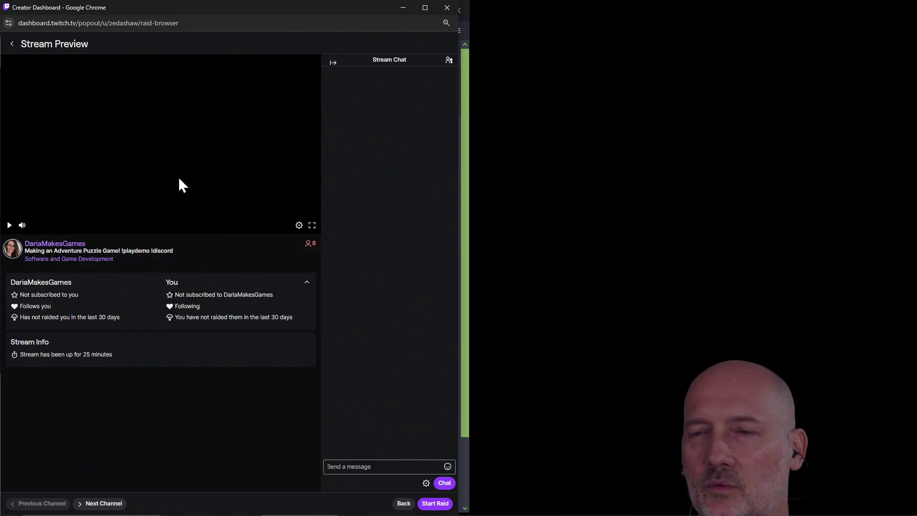